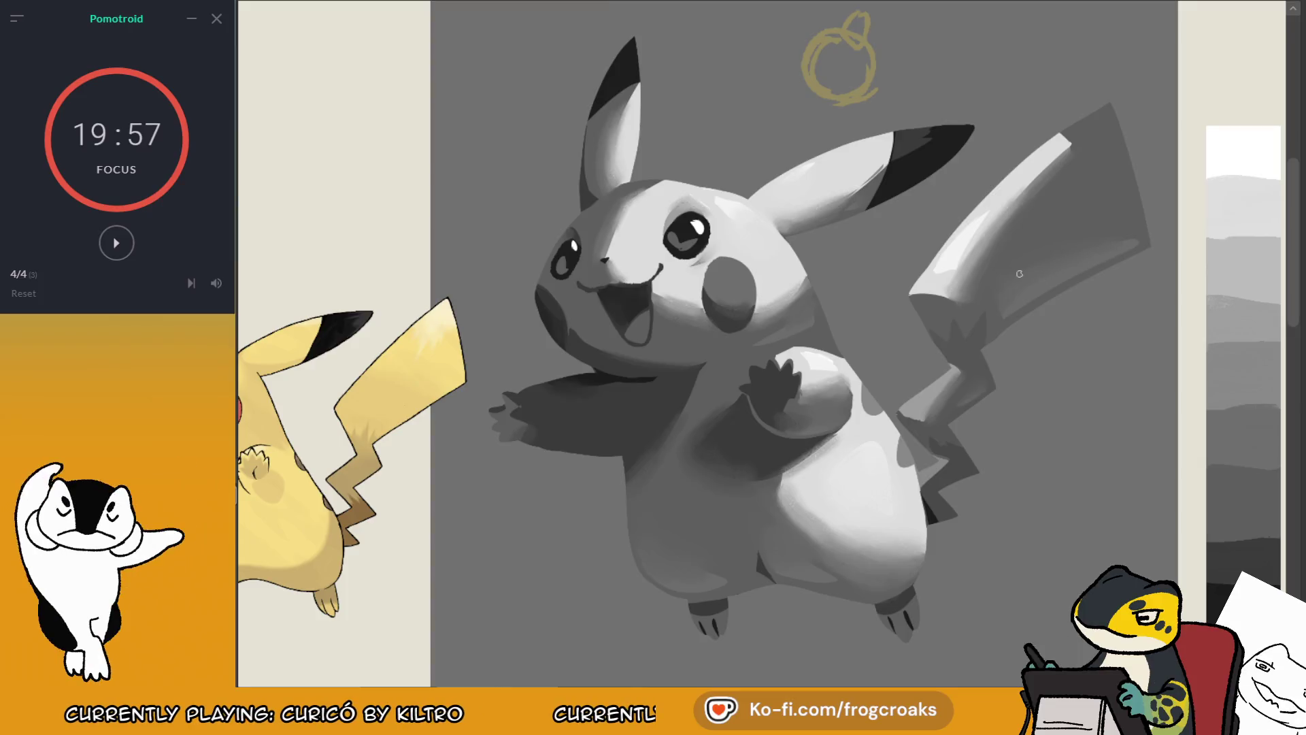
Step: Zoom in and briefly hide, then show, the grey Pikachu painting to compare
scroll(1038, 246, "down", 5)
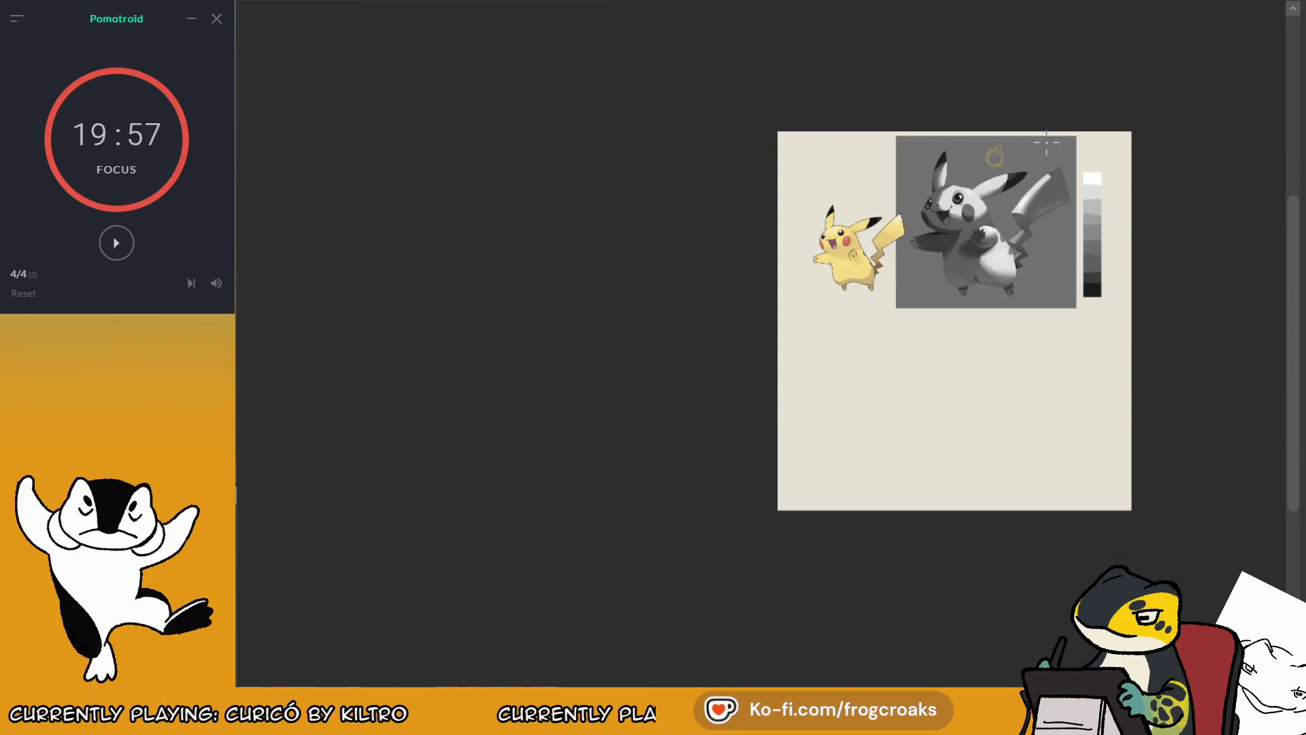
scroll(1123, 197, "up", 5)
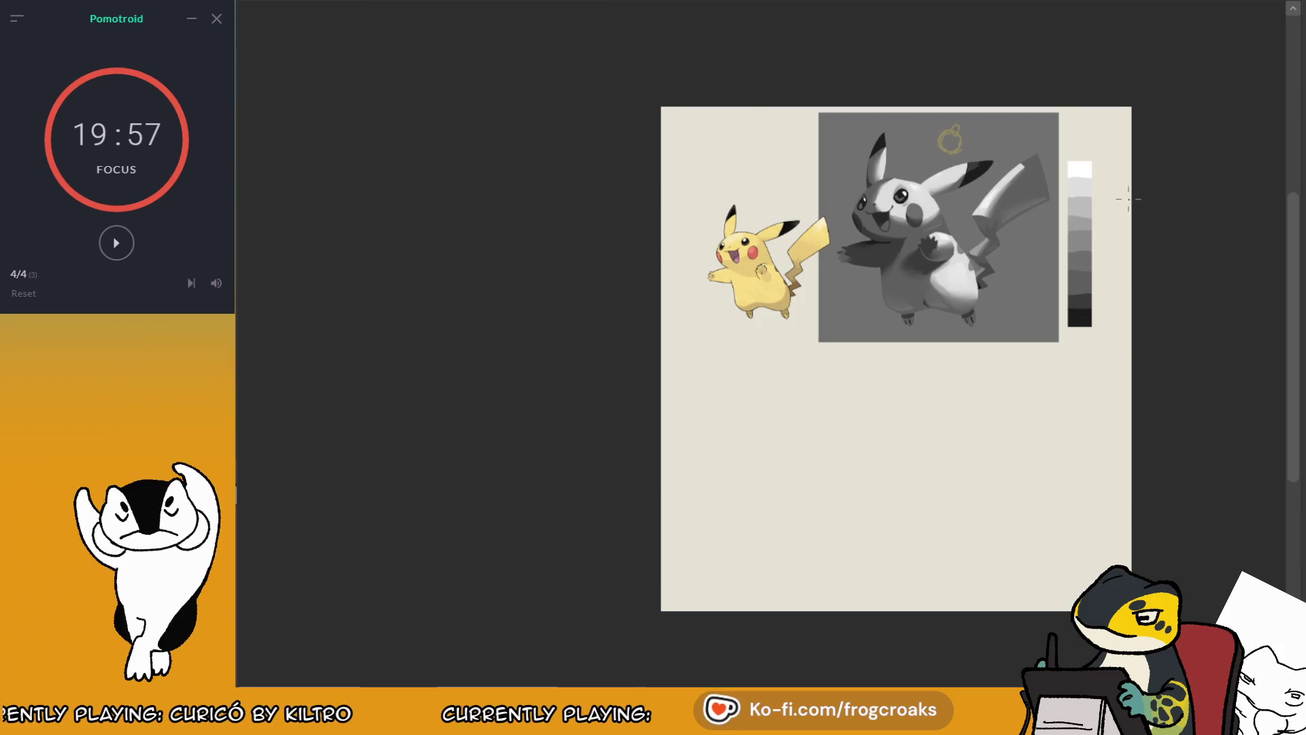
scroll(936, 110, "up", 3)
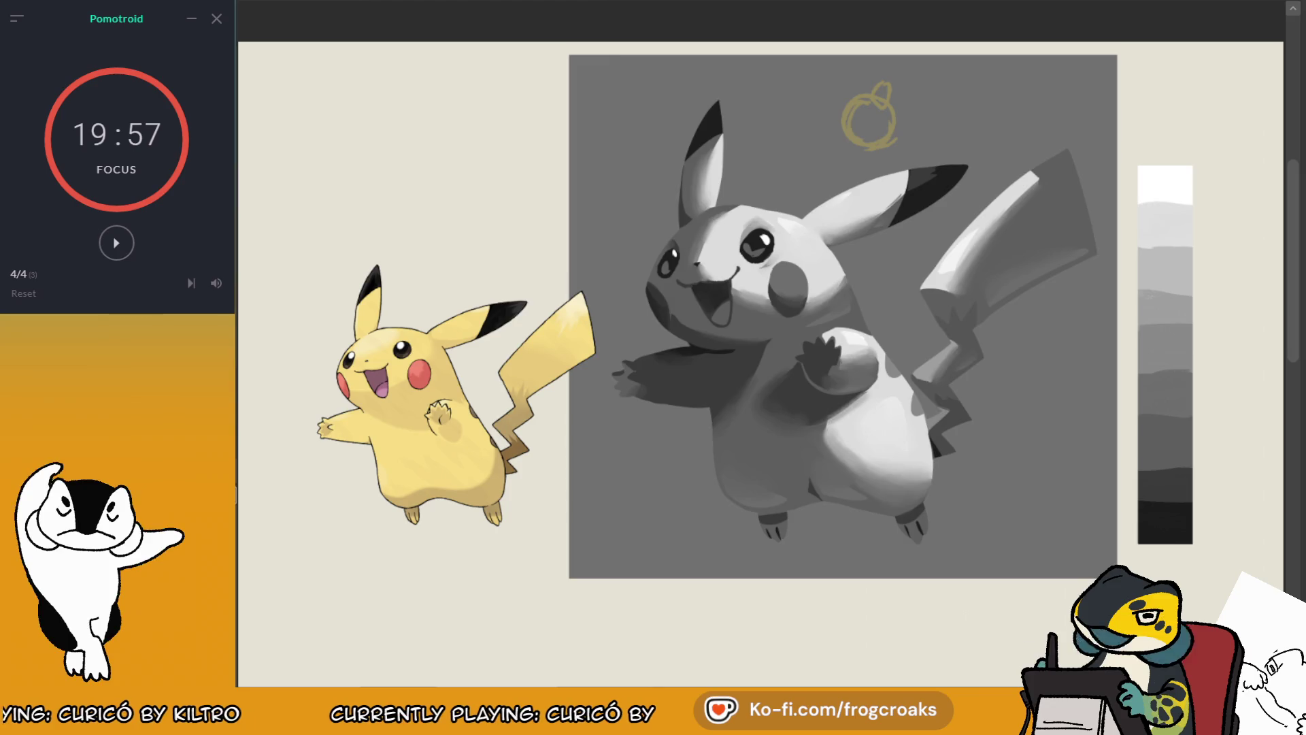
key("ctrl+comma")
key("ctrl+comma")
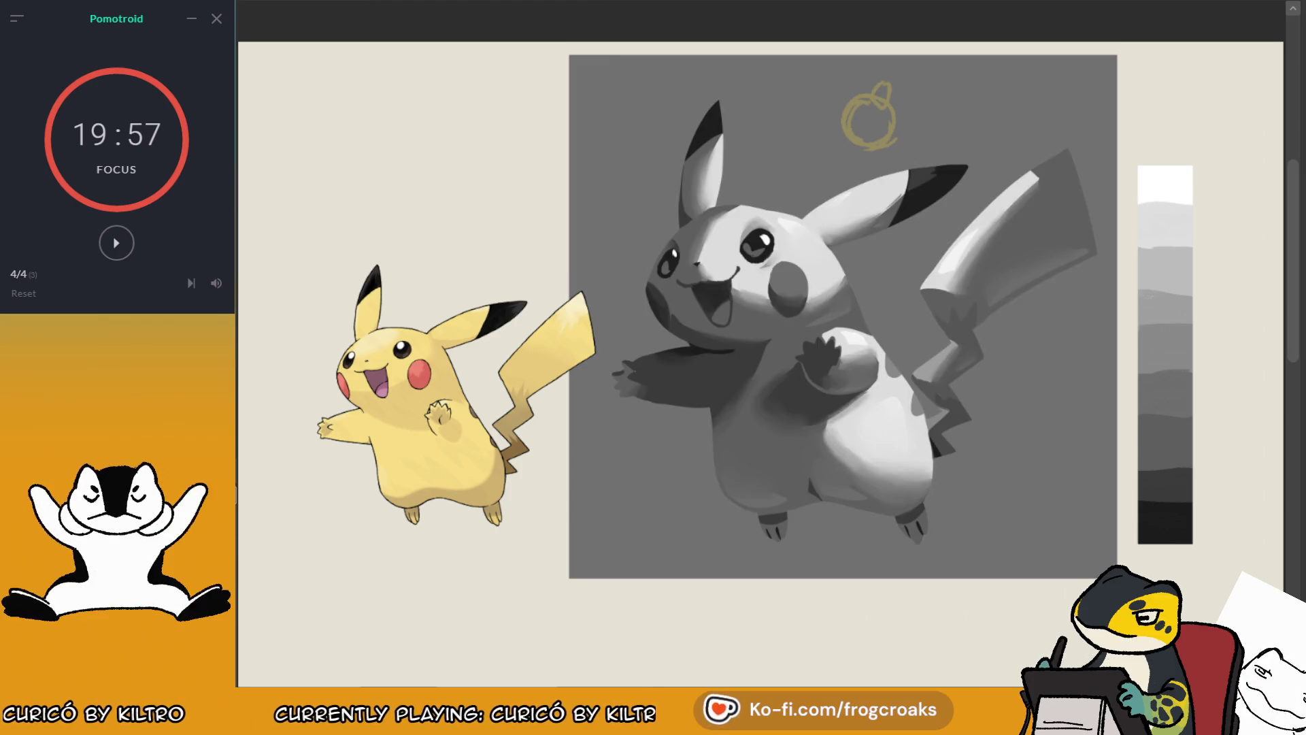
key("ctrl+comma")
key("ctrl+comma")
key("ctrl+comma")
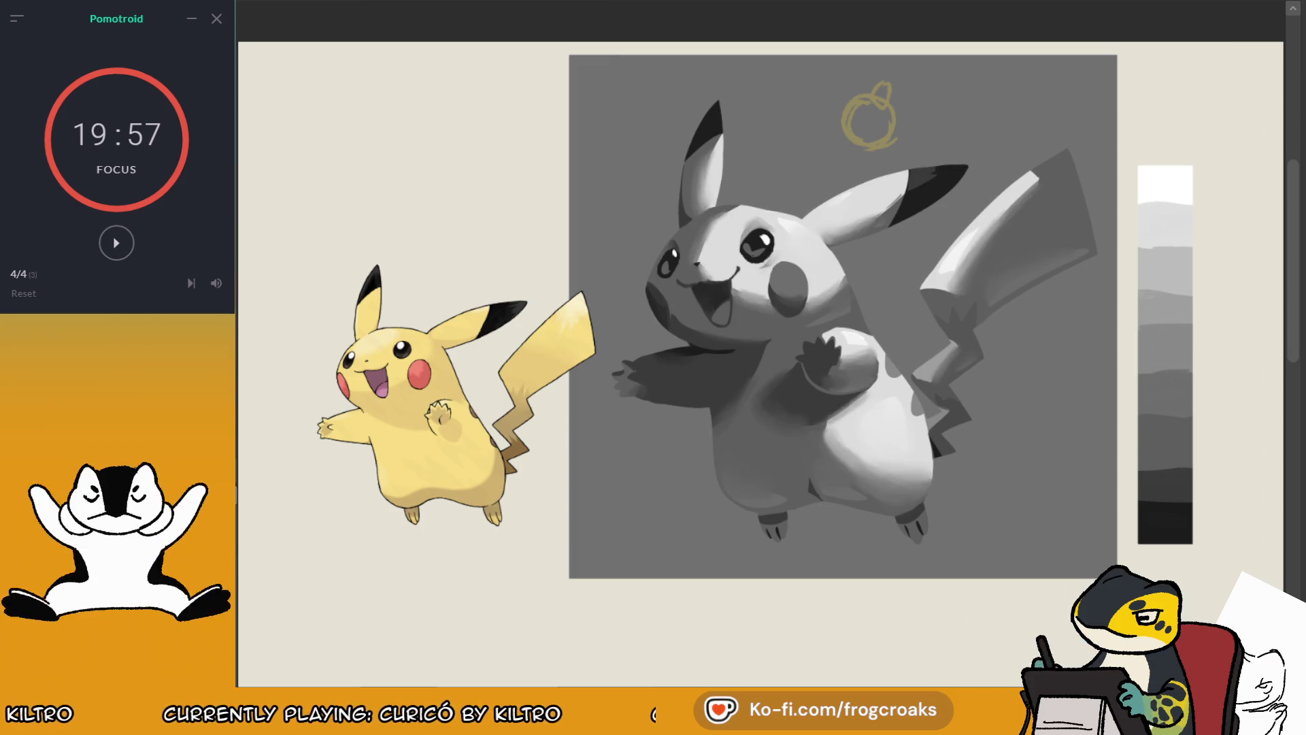
Step: Hide the soft shading layer and sample the light tone from Pikachu's belly
key("ctrl+comma")
key("ctrl+comma")
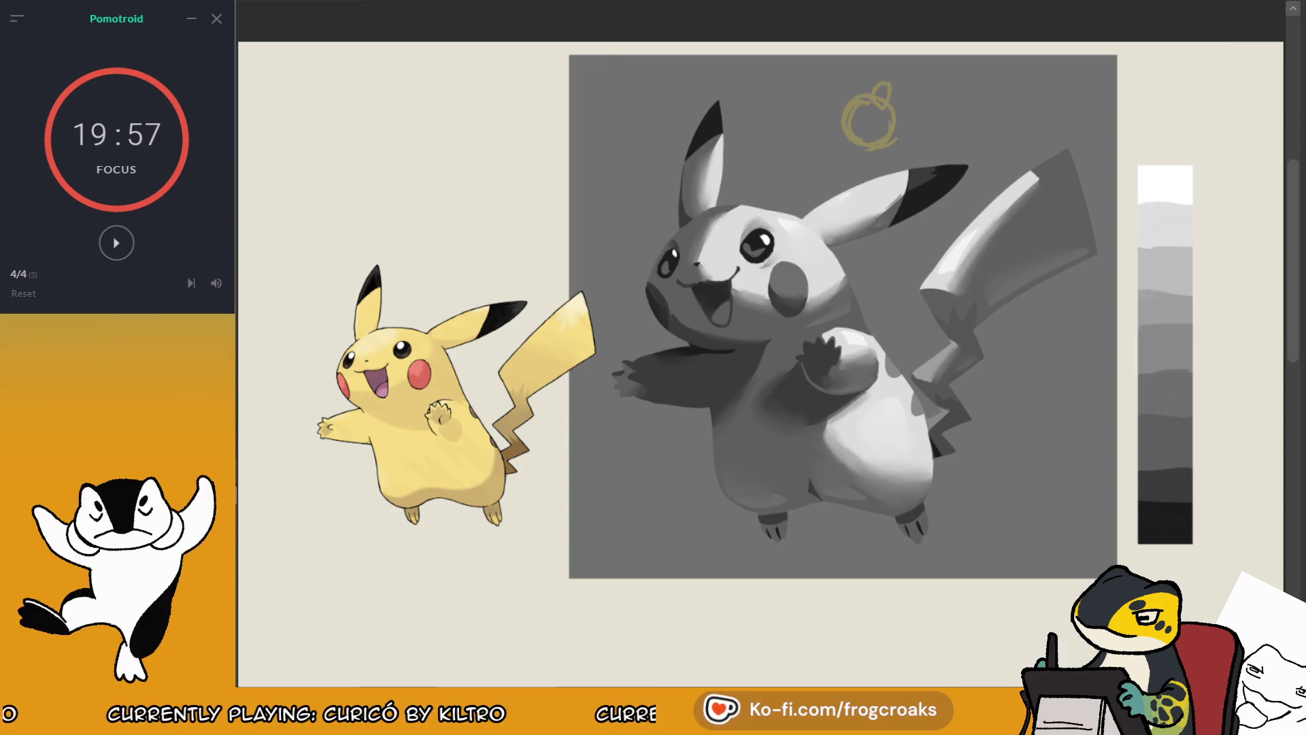
left_click(896, 426, "alt")
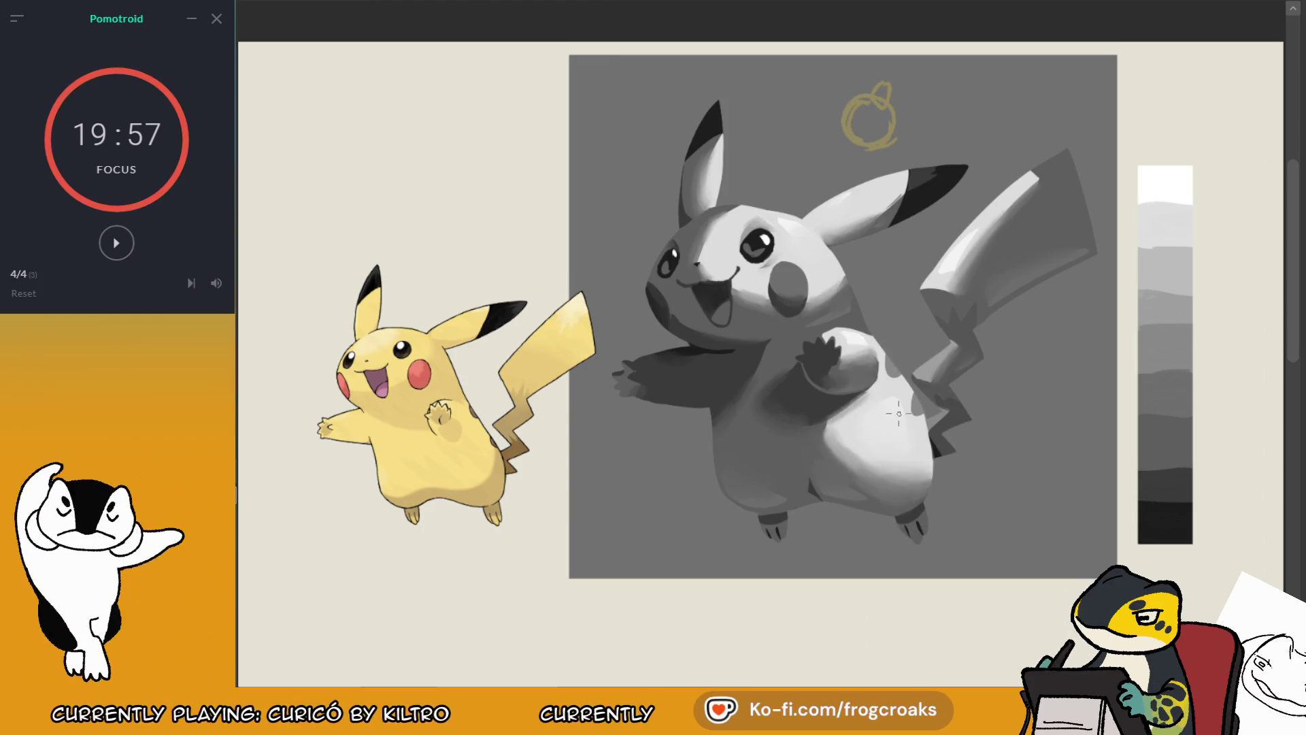
key("ctrl+comma")
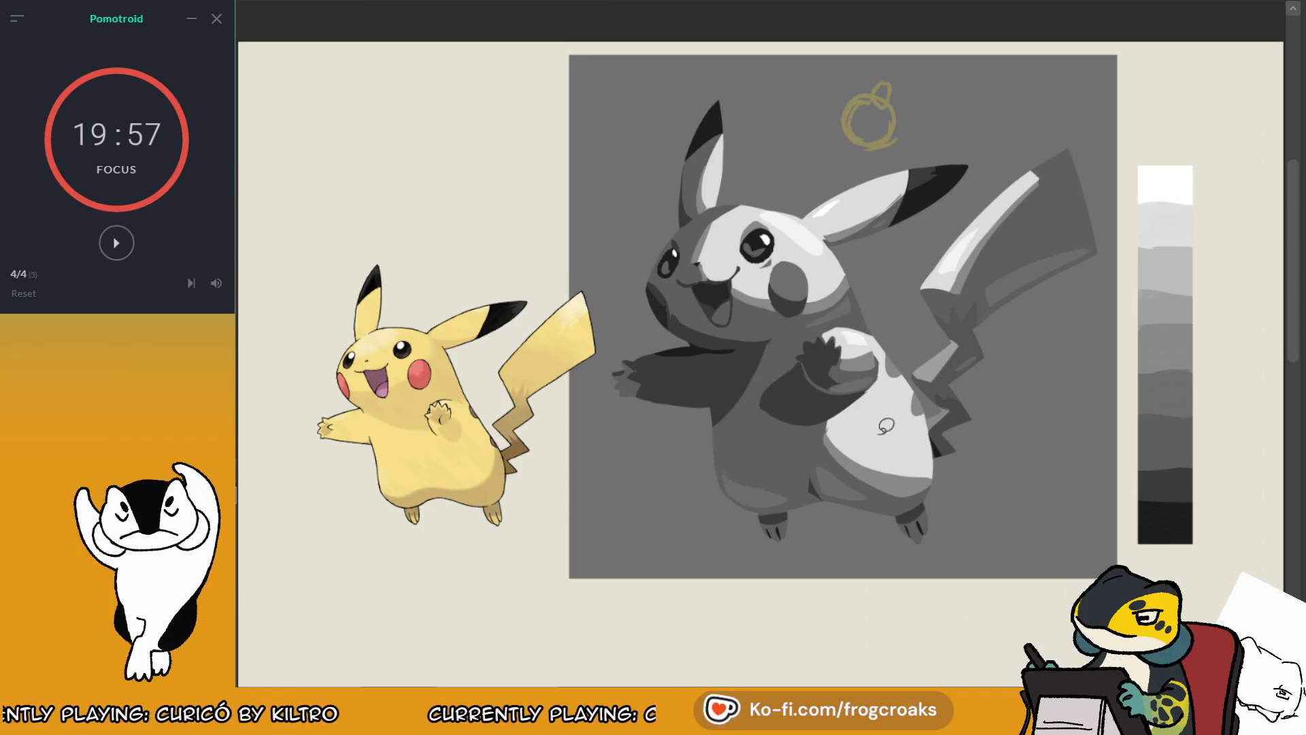
Step: Fill the belly mark with the light tone, undoing two trial forehead strokes
mouse_move(907, 404)
left_mouse_down()
mouse_move(885, 435)
mouse_move(912, 369)
left_mouse_up()
scroll(912, 369, "up", 3)
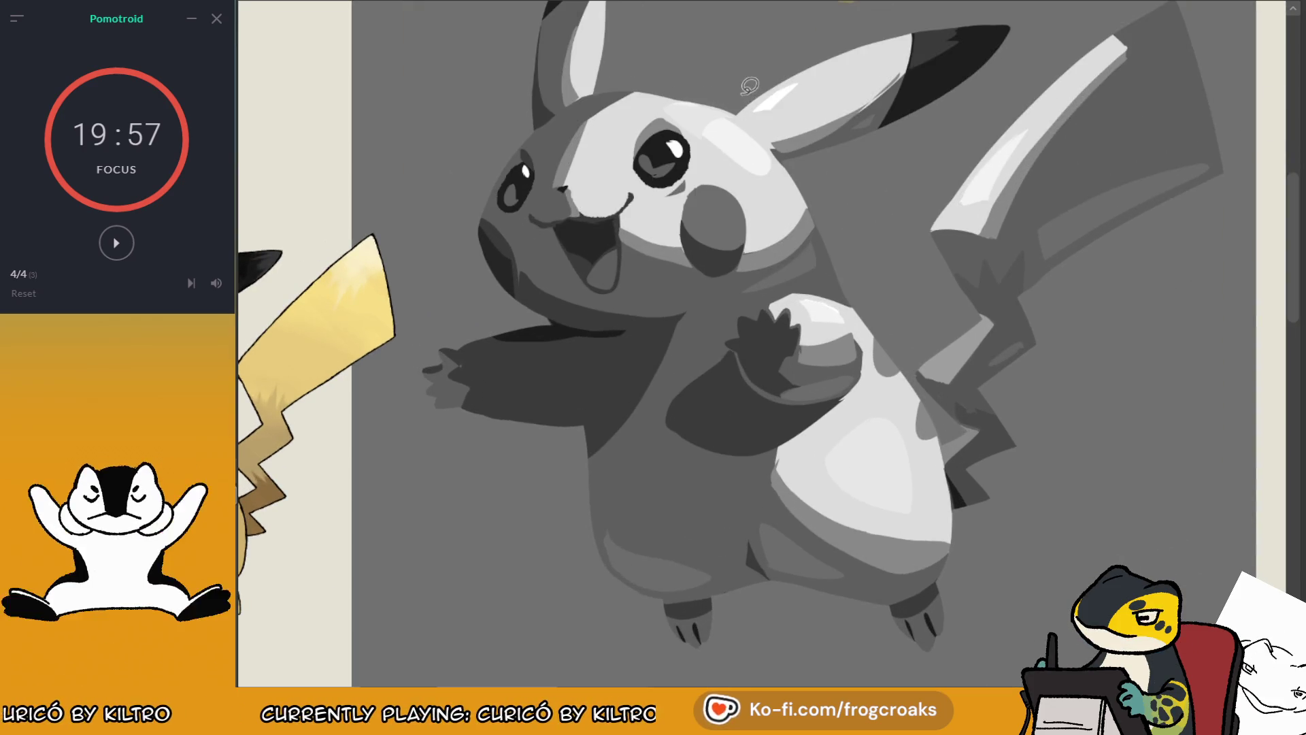
left_click_drag(709, 147, 724, 109)
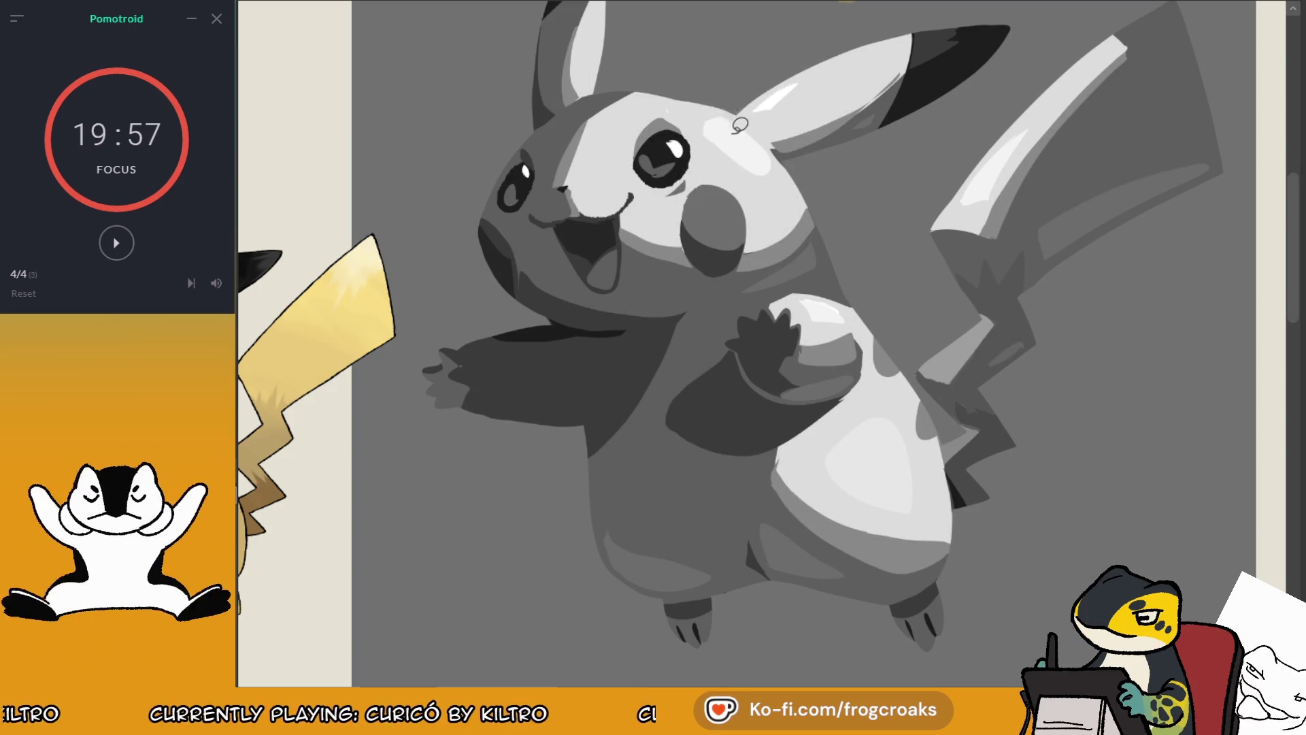
left_click_drag(664, 104, 725, 158)
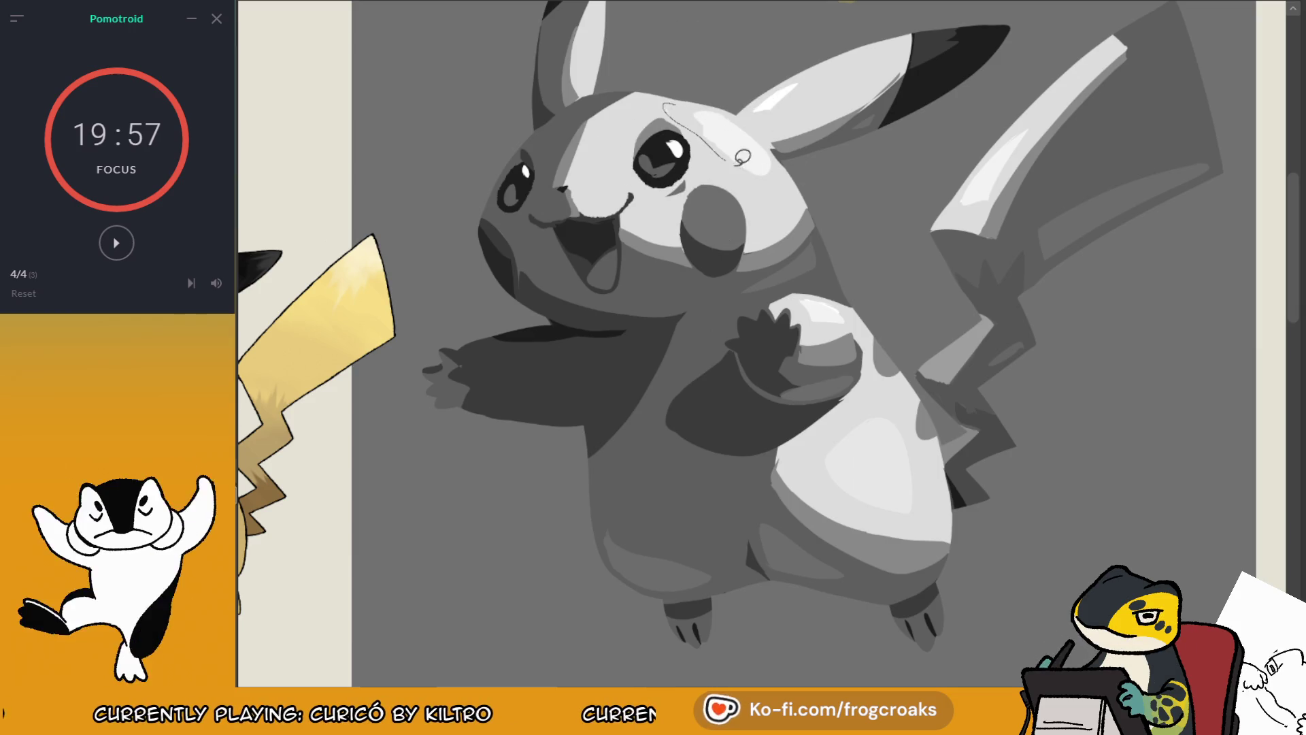
key("ctrl+z")
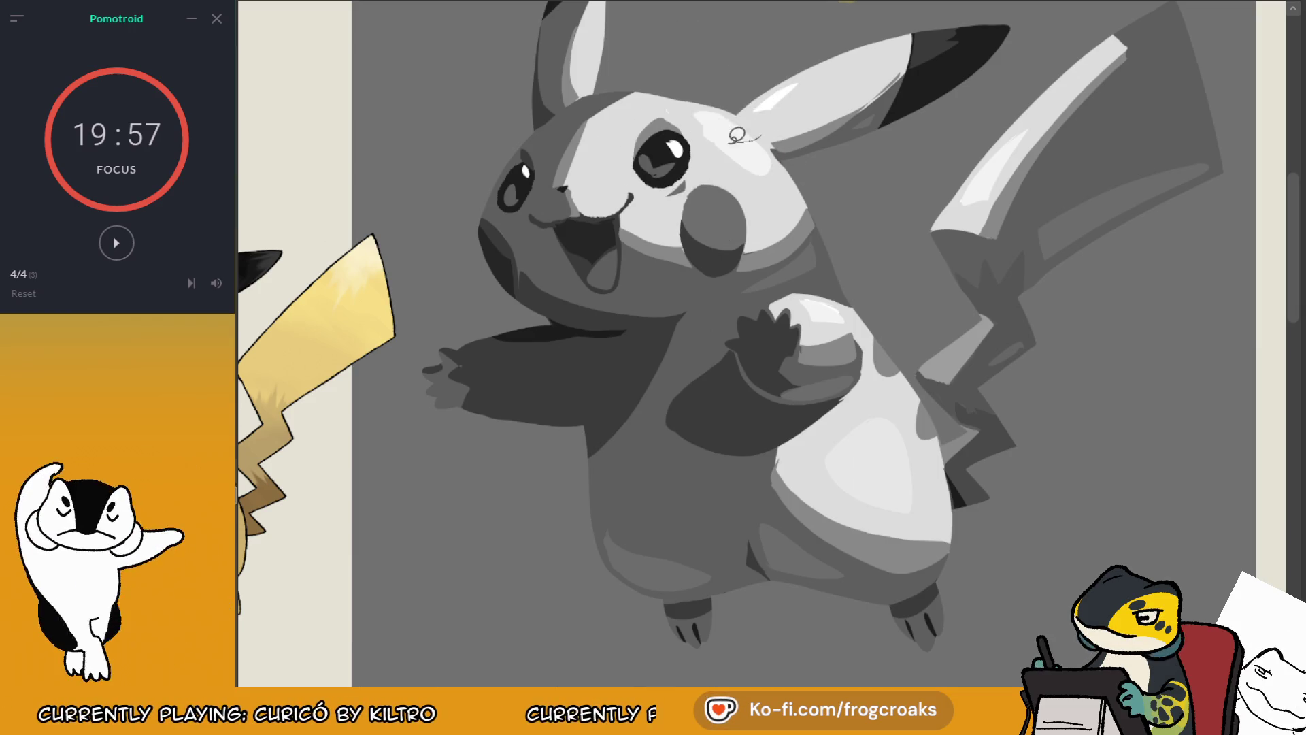
key("ctrl+z")
Step: Zoom out and briefly show the soft shading, then hide it again to compare
scroll(783, 87, "down", 5)
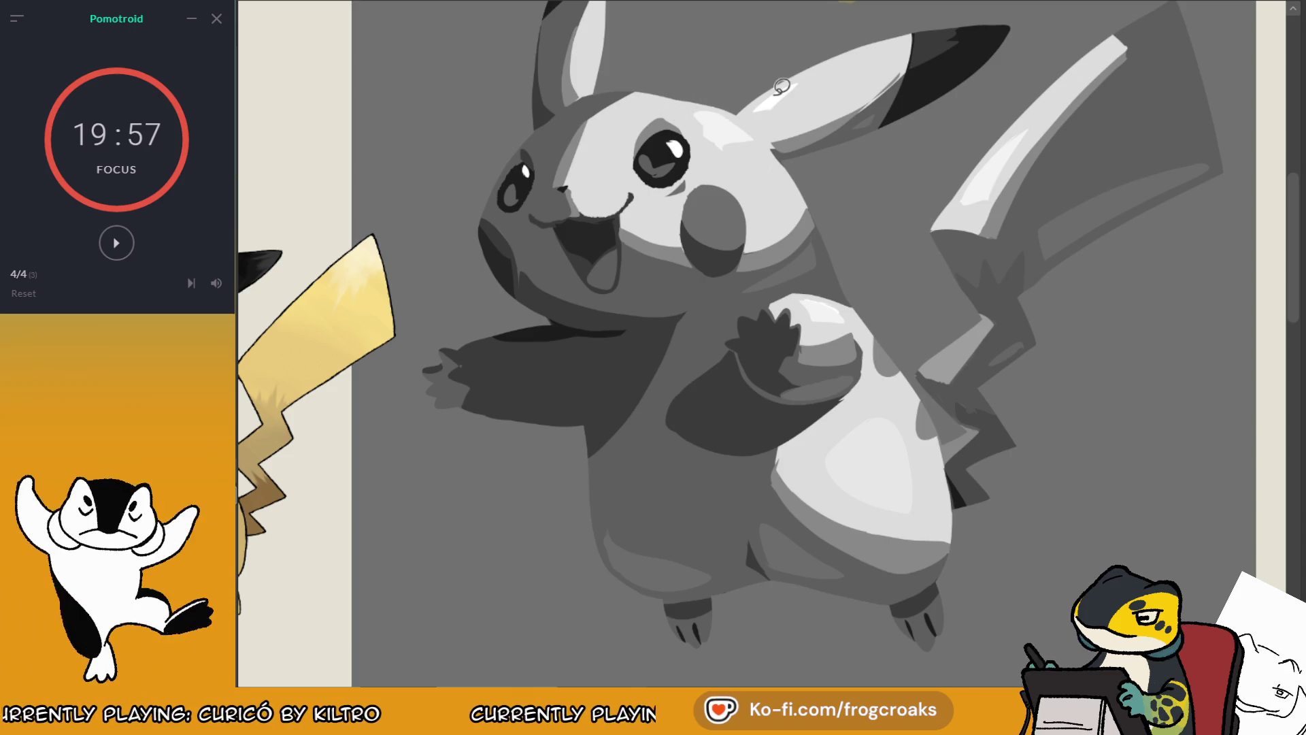
scroll(717, 130, "up", 5)
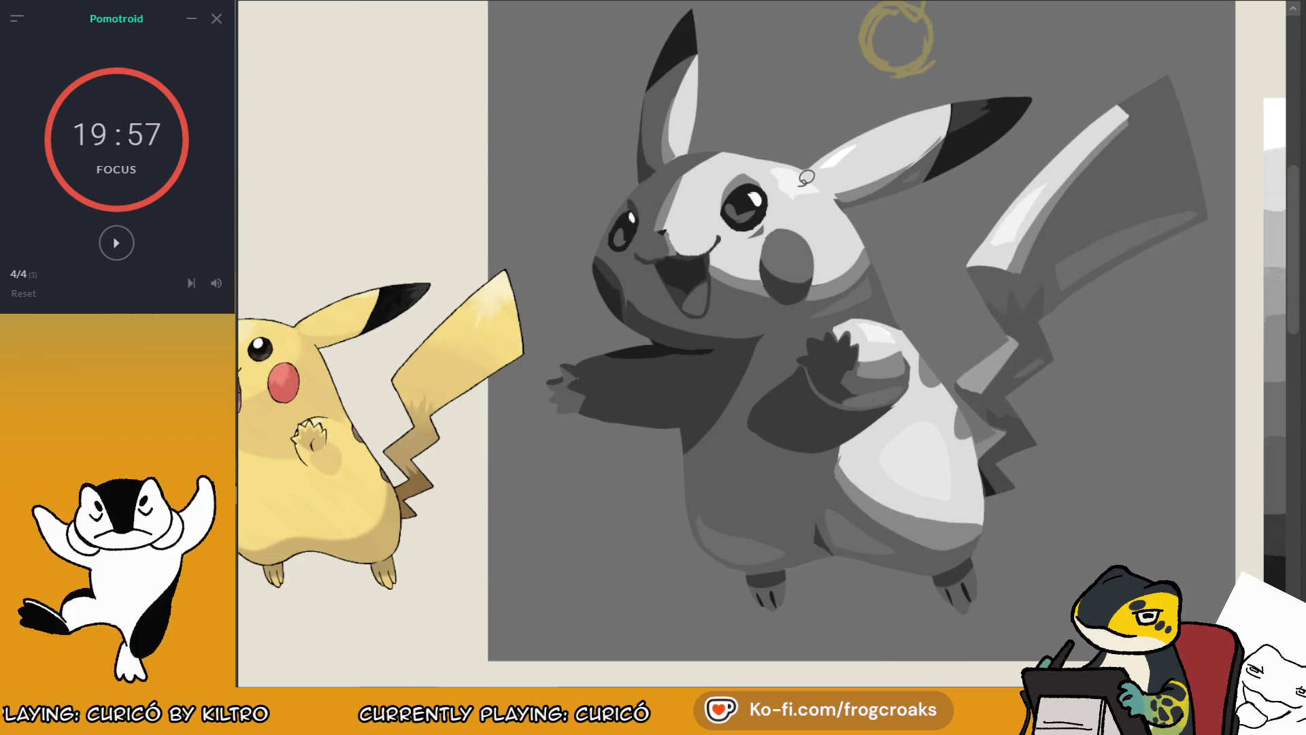
scroll(806, 178, "down", 2)
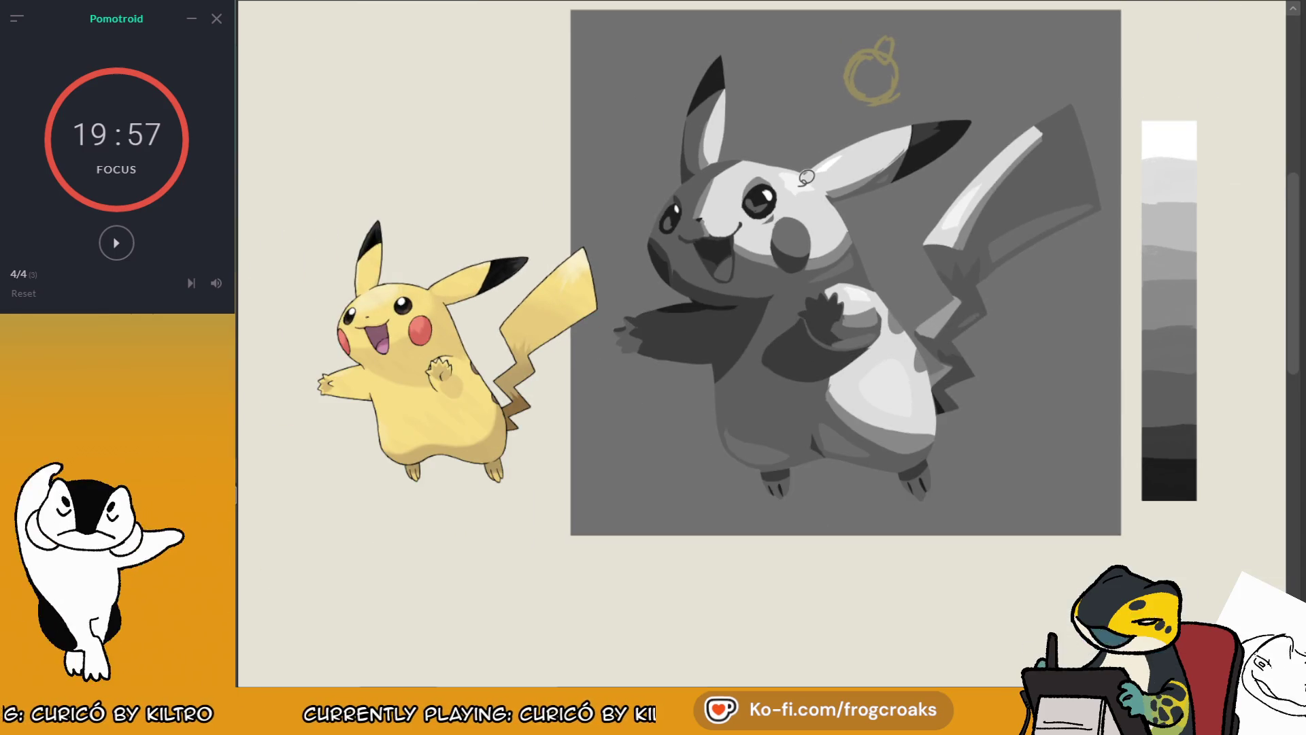
scroll(806, 178, "down", 1)
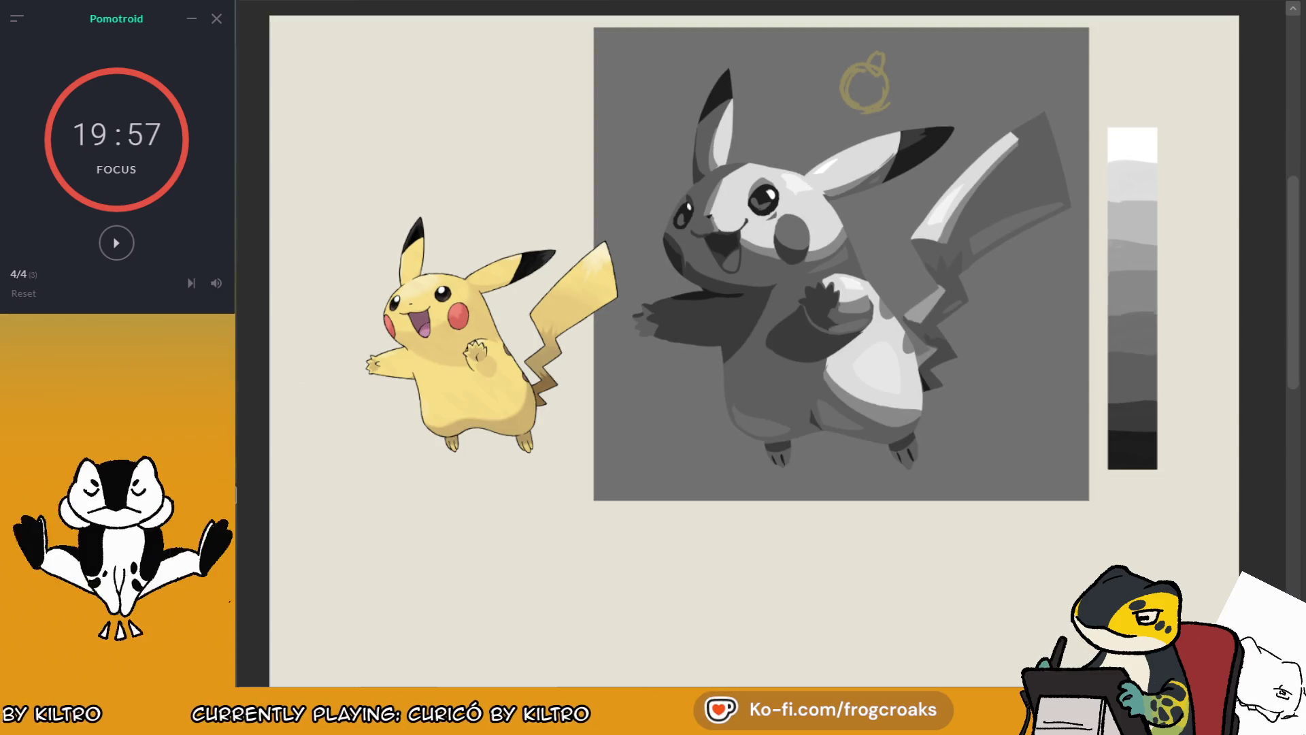
key("ctrl+z")
key("ctrl+y")
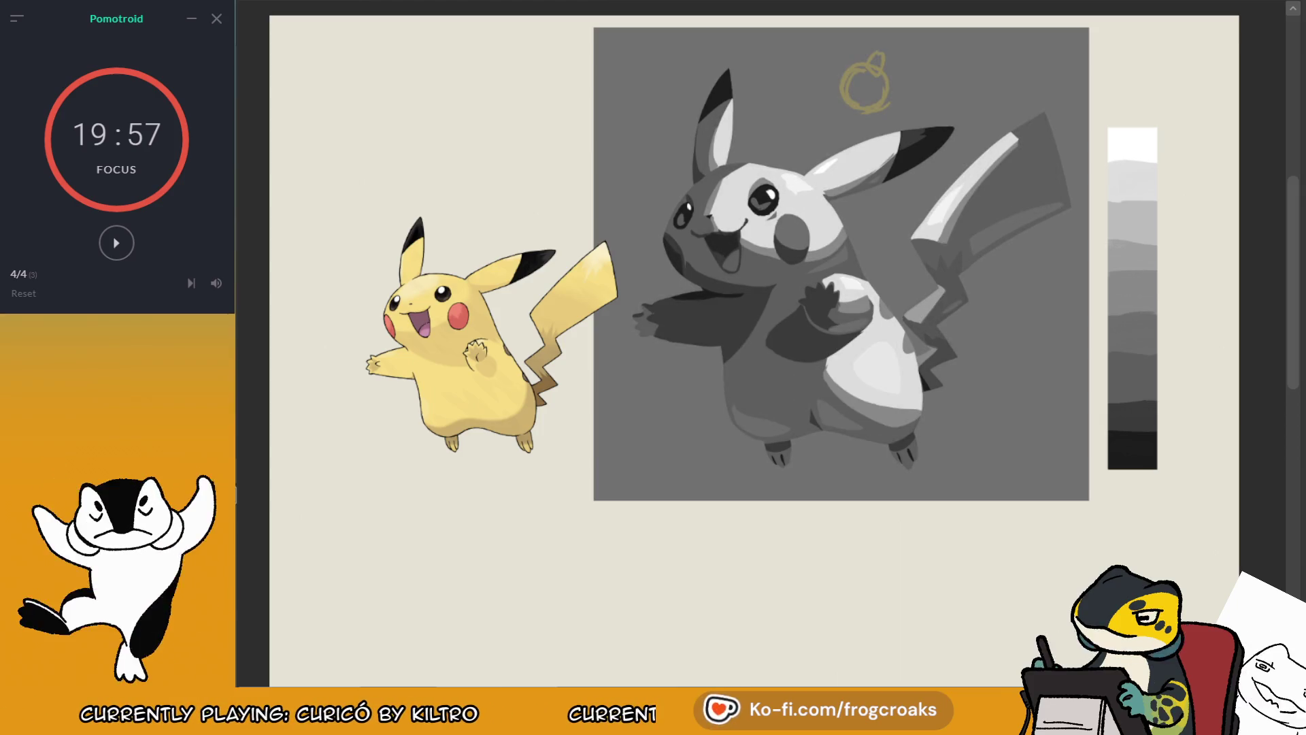
scroll(769, 351, "up", 3)
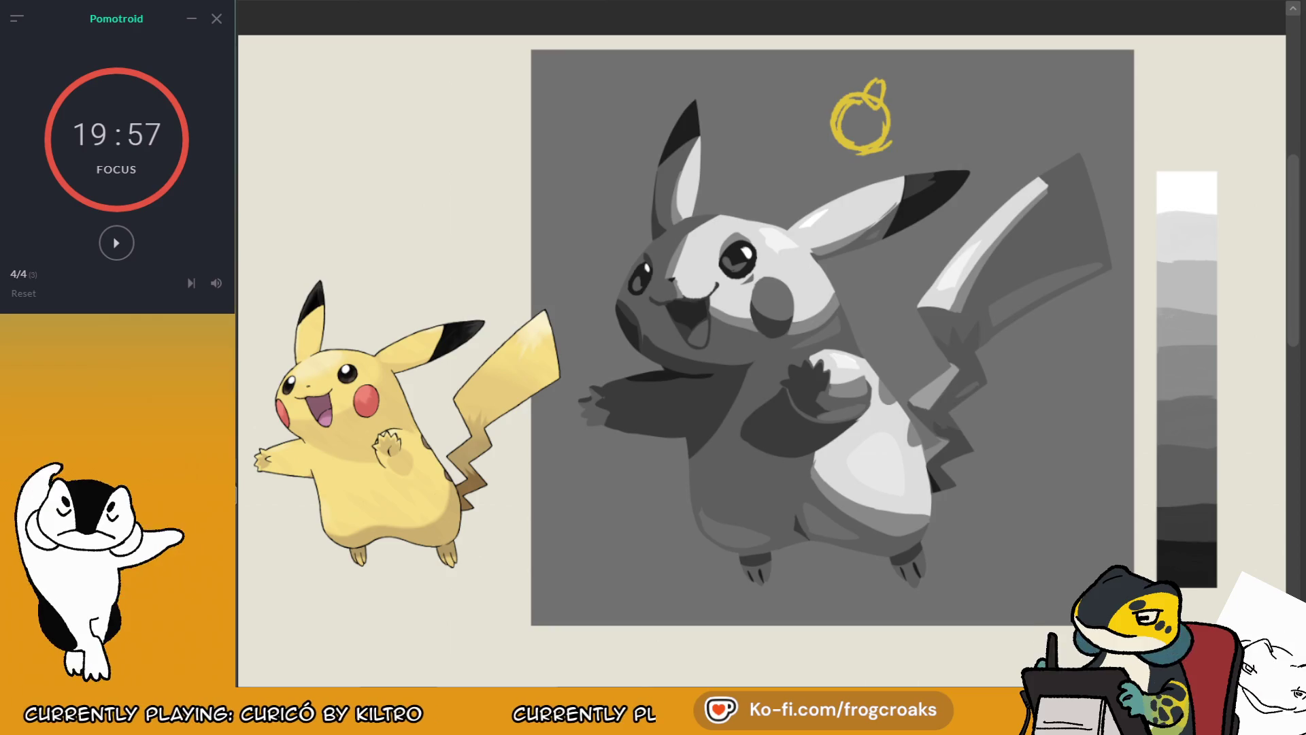
Step: Erase parts of the yellow ornament sketch, reshape its top loop, and mirror the view
mouse_move(856, 100)
left_mouse_down()
mouse_move(847, 146)
mouse_move(846, 113)
left_mouse_up()
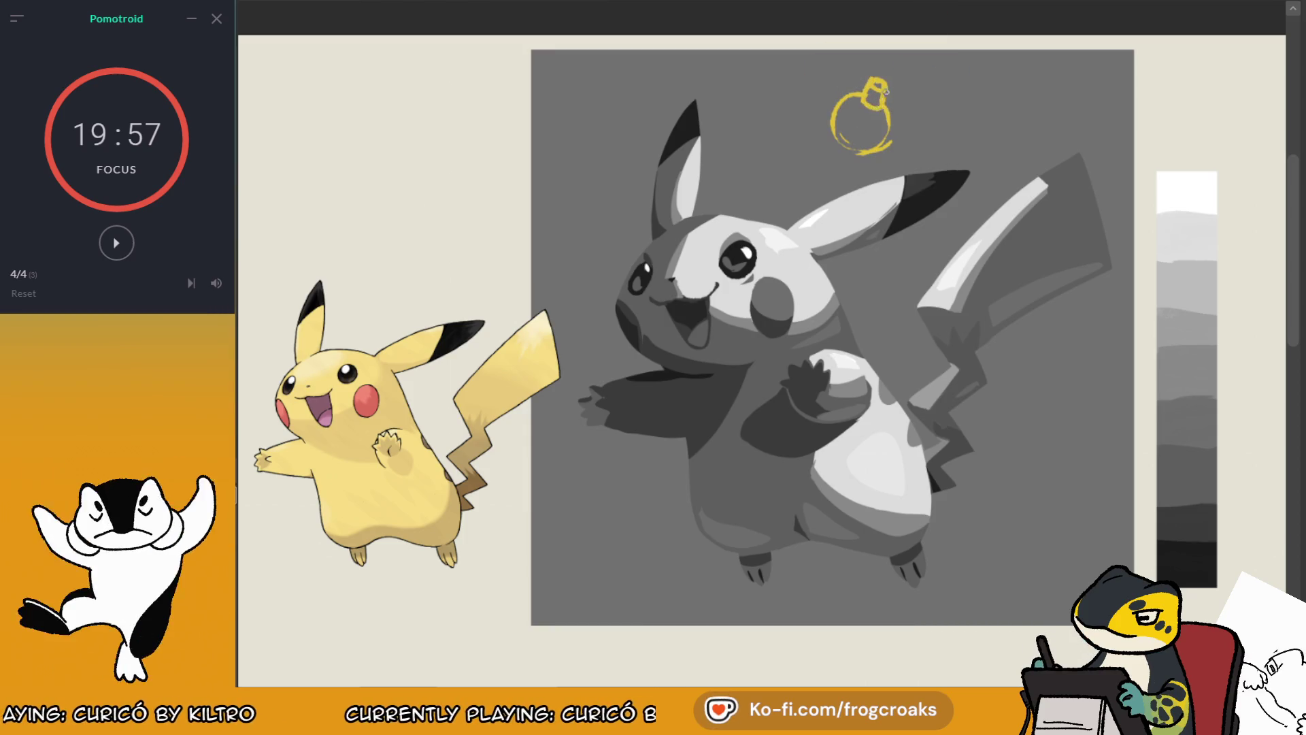
left_click_drag(886, 91, 878, 96)
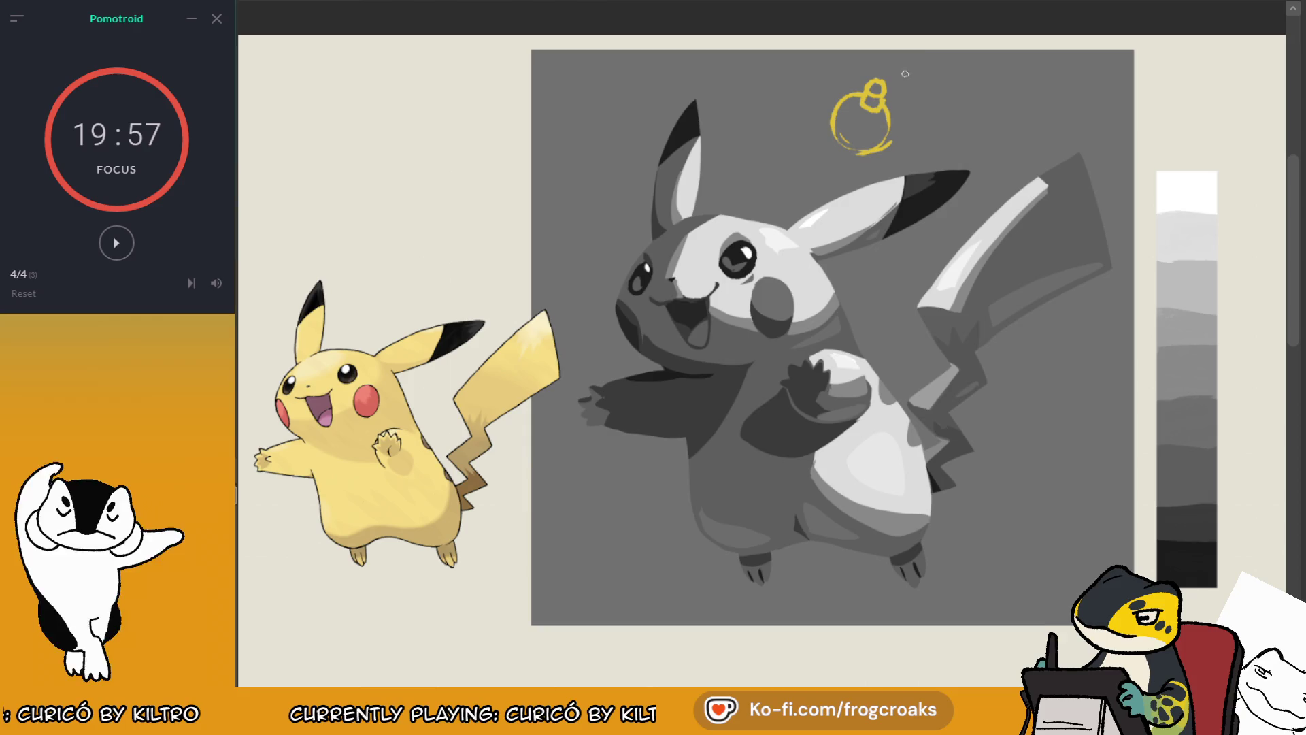
key("m")
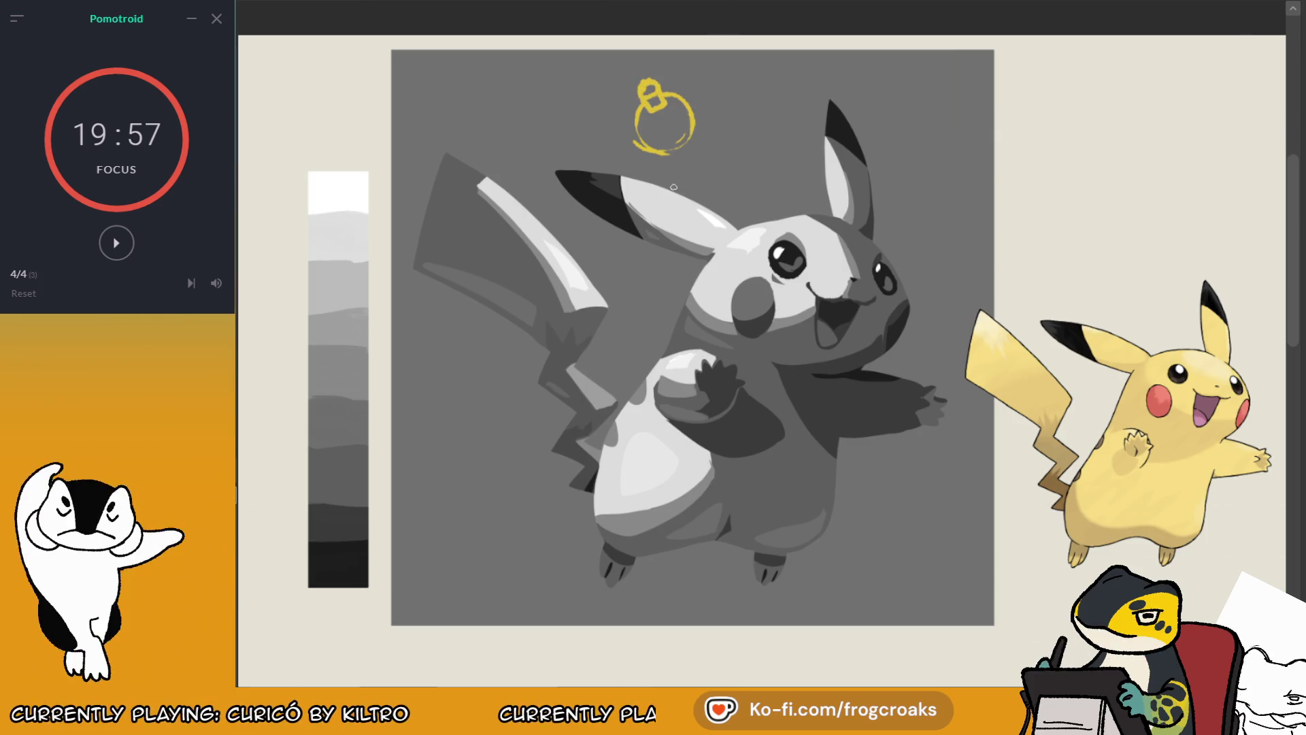
Step: Remove the trial circle right of the sketch and flip the view back to normal
left_click_drag(934, 126, 932, 128)
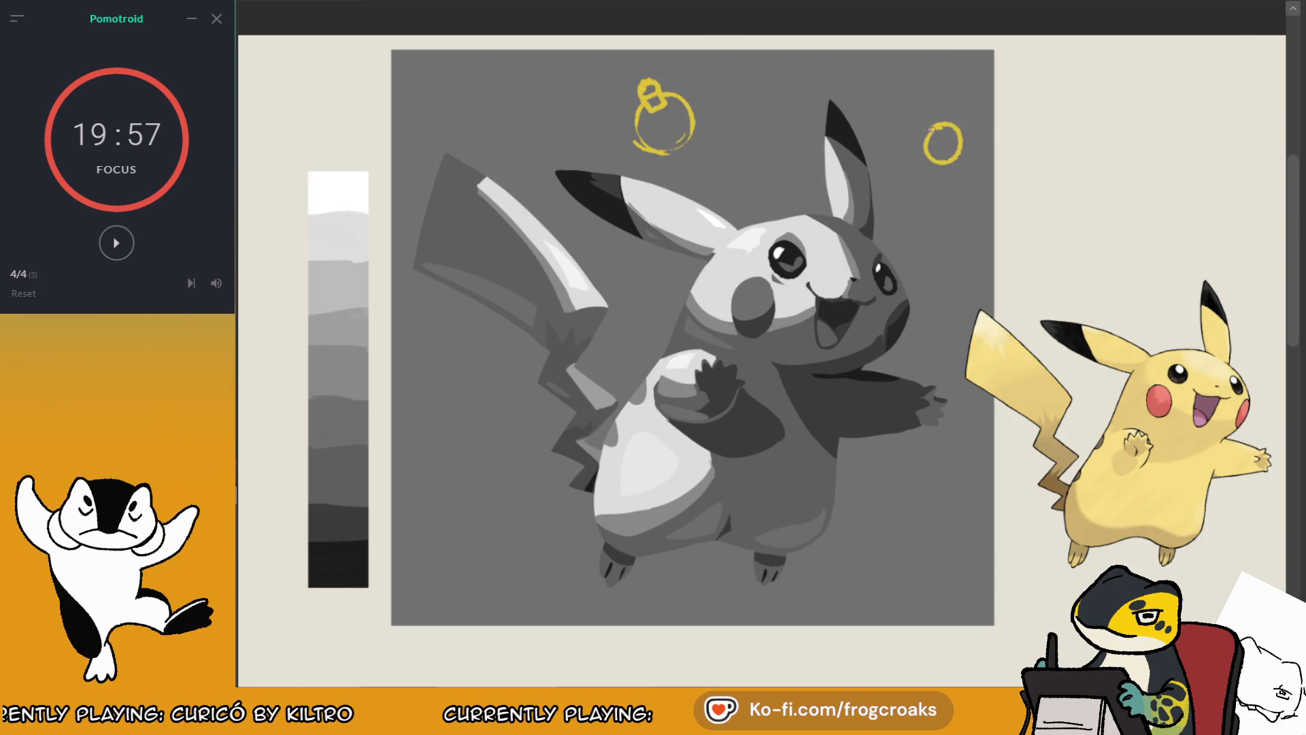
key("ctrl+z")
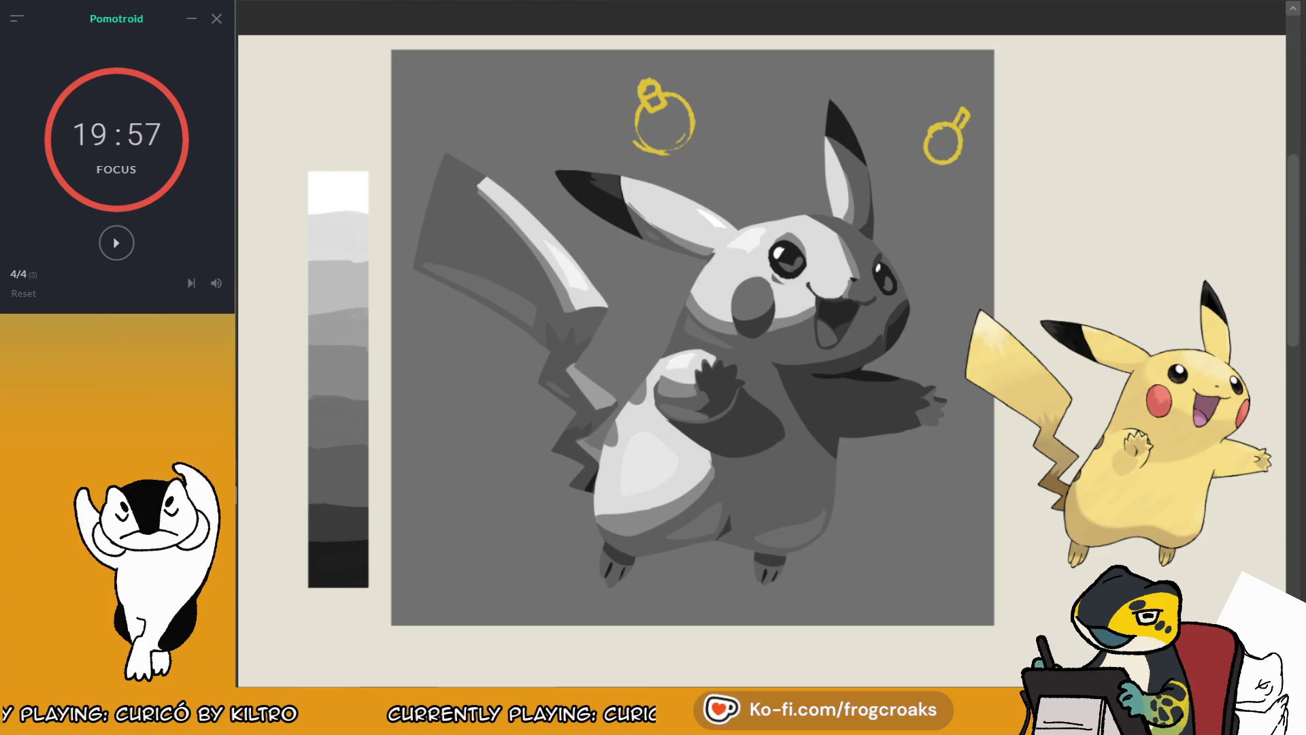
key("m")
Step: Sketch and undo trial yellow guide strokes along Pikachu's ear, cheek and face
left_click_drag(571, 157, 602, 272)
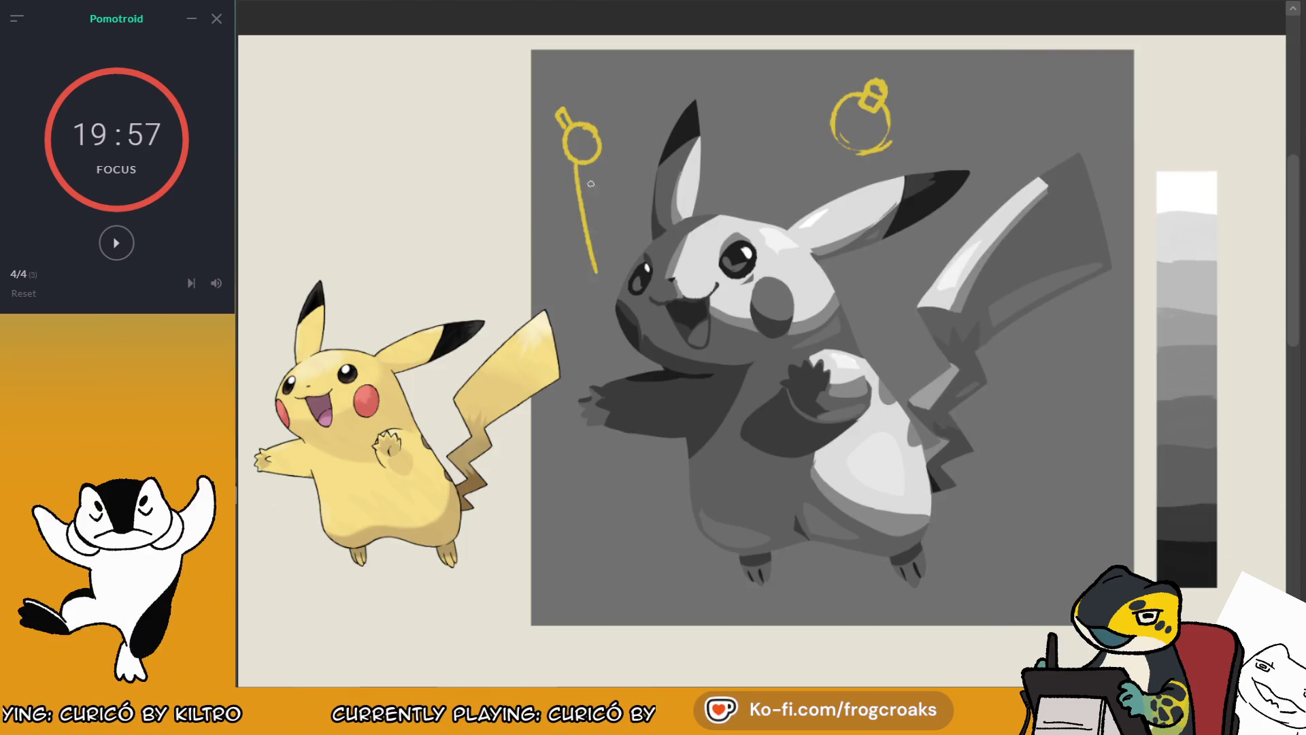
left_click_drag(595, 165, 651, 253)
left_click_drag(599, 134, 661, 182)
key("ctrl+z")
key("ctrl+z")
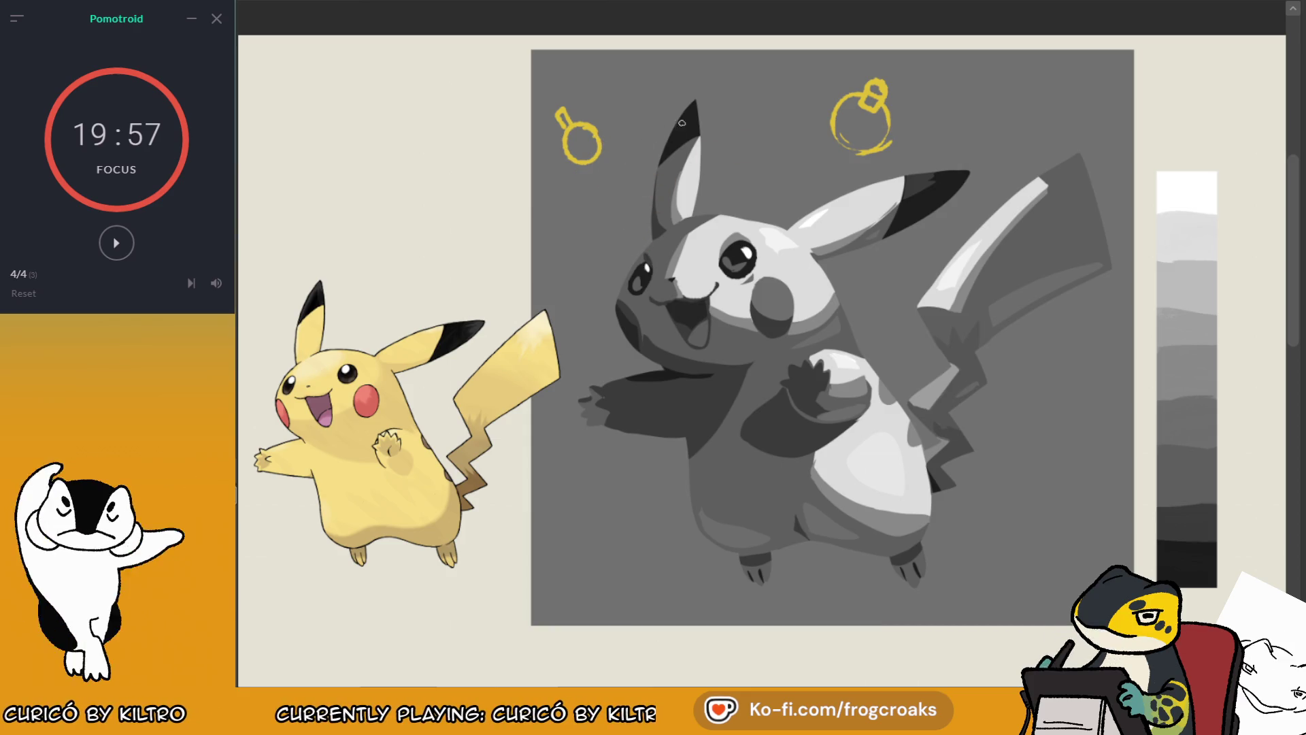
left_click_drag(684, 103, 651, 237)
key("ctrl+z")
mouse_move(695, 110)
left_mouse_down()
mouse_move(687, 211)
mouse_move(649, 239)
left_mouse_up()
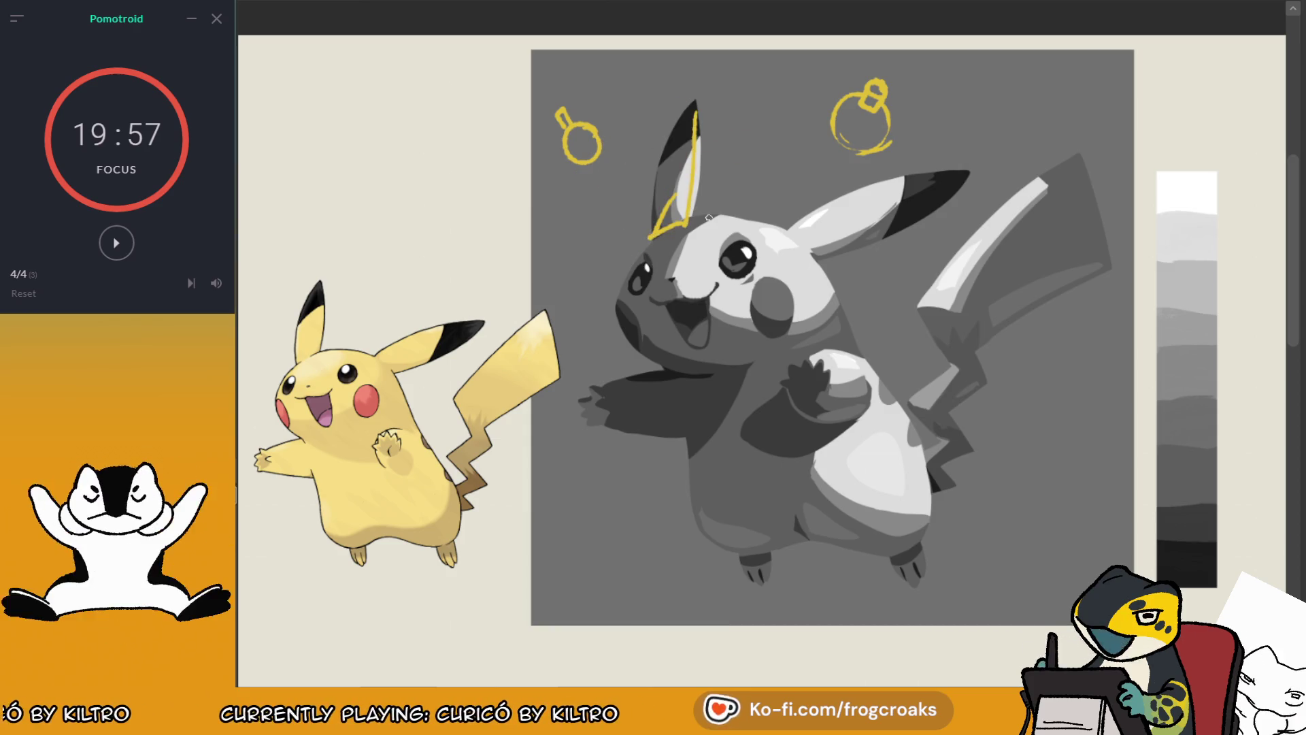
mouse_move(745, 220)
left_mouse_down()
mouse_move(681, 354)
mouse_move(619, 293)
left_mouse_up()
key("ctrl+z")
key("ctrl+z")
left_click_drag(748, 225, 622, 299)
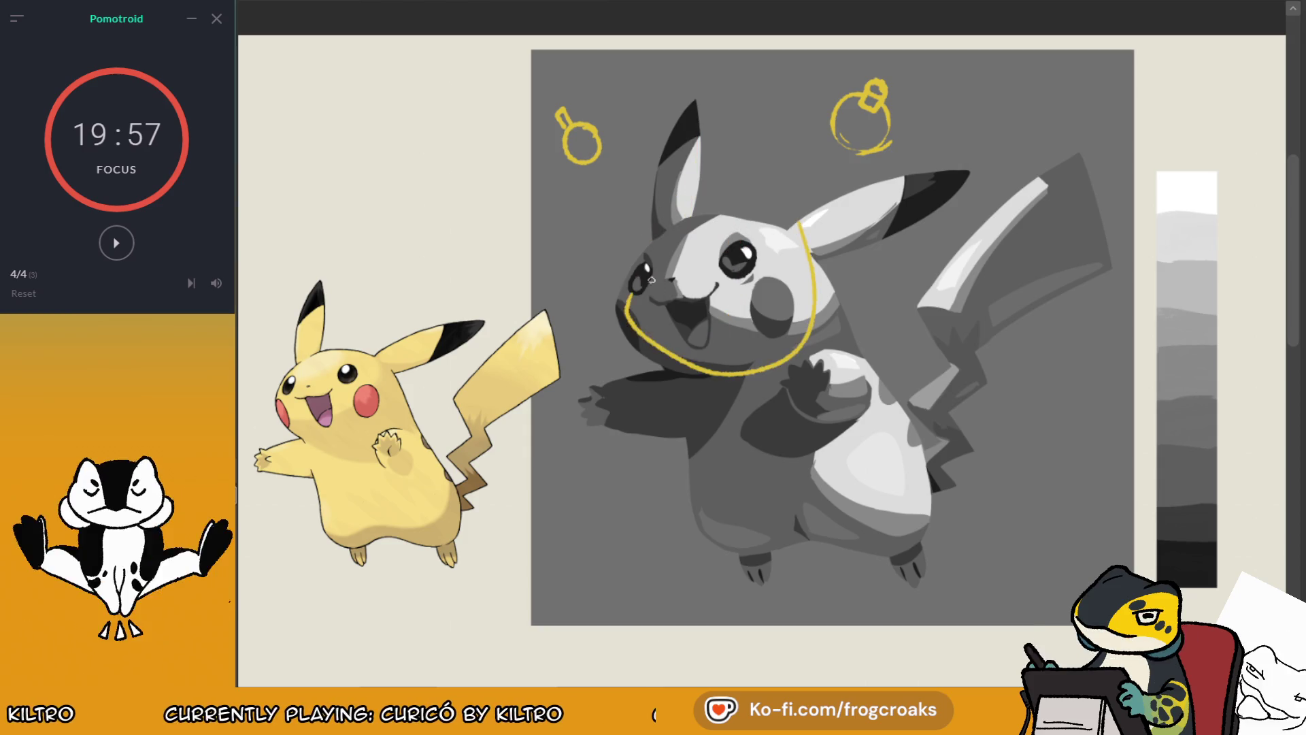
key("ctrl+z")
left_click_drag(664, 235, 643, 347)
key("ctrl+z")
left_click_drag(652, 279, 620, 357)
left_click_drag(684, 112, 656, 235)
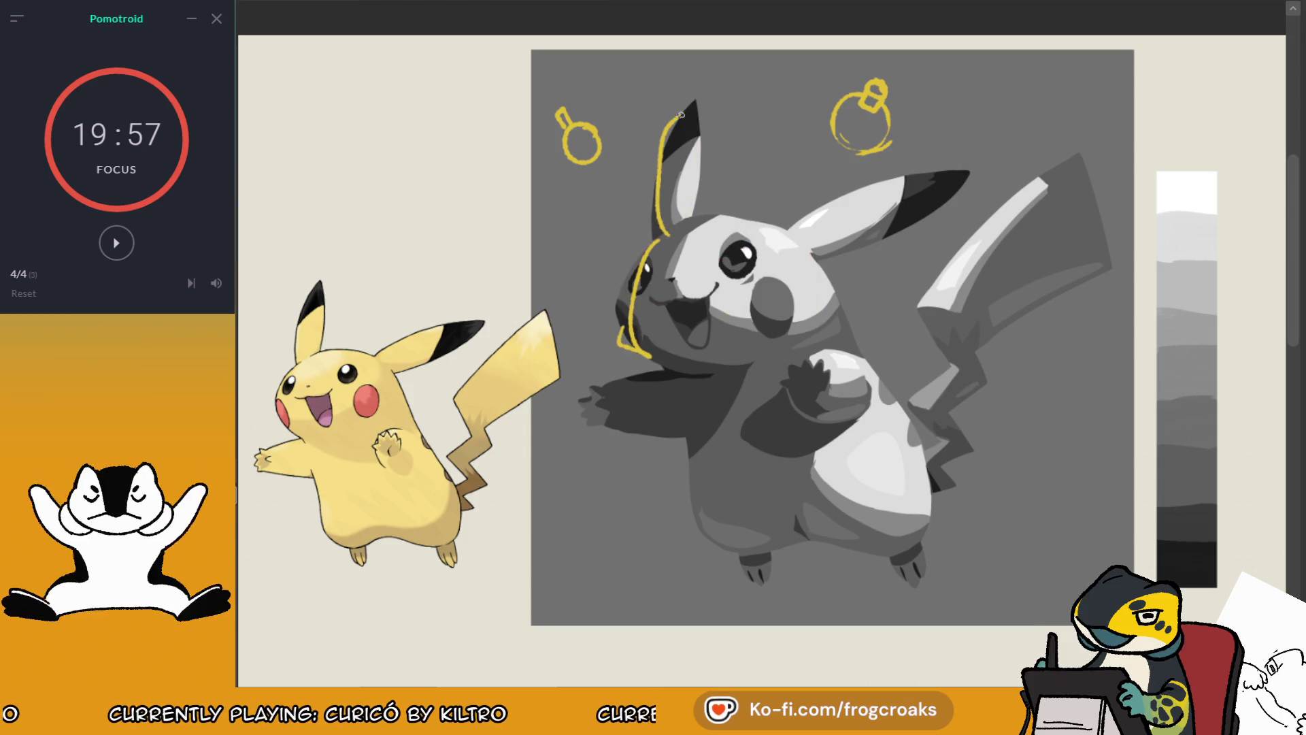
key("ctrl+z")
key("ctrl+z")
key("ctrl+z")
Step: Draw a yellow circle with a small hook just left of the ornament doodle
left_click_drag(577, 140, 563, 128)
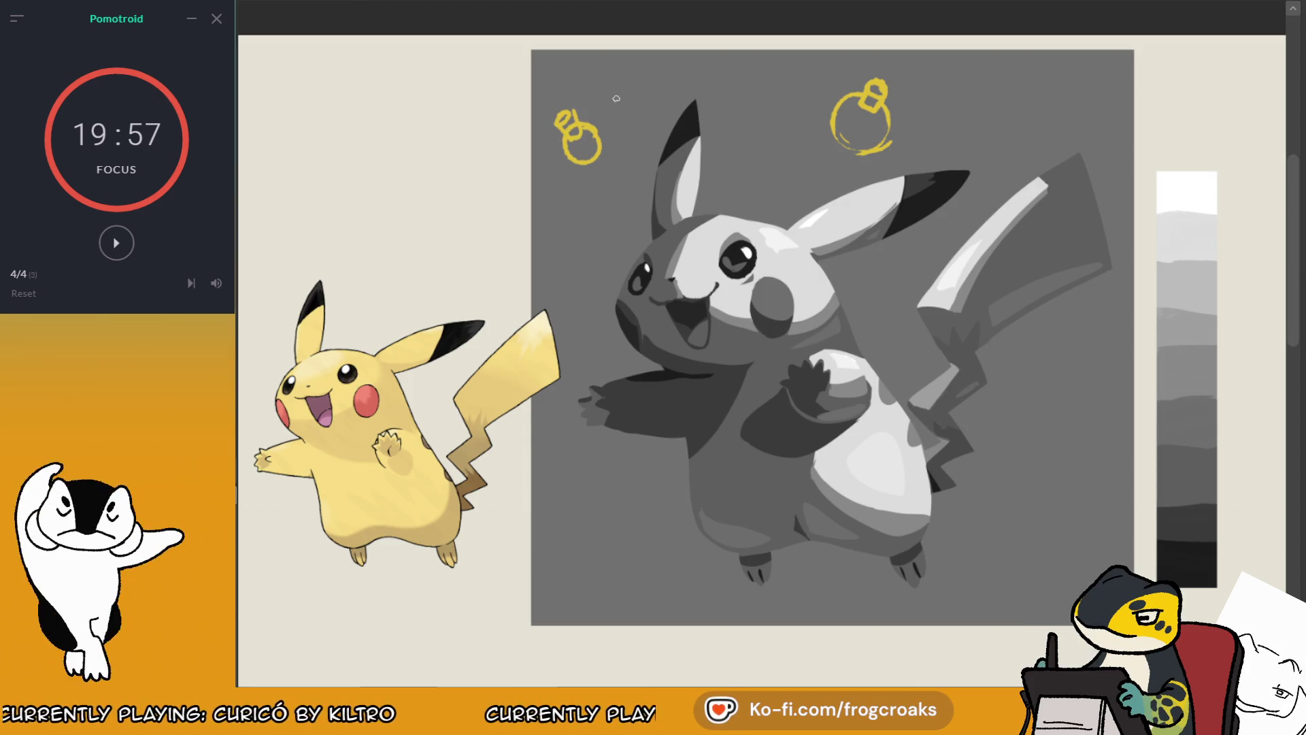
key("ctrl+z")
key("ctrl+z")
key("ctrl+z")
mouse_move(583, 113)
left_mouse_down()
mouse_move(568, 167)
mouse_move(582, 115)
left_mouse_up()
key("ctrl+z")
left_click_drag(941, 85, 916, 110)
key("ctrl+z")
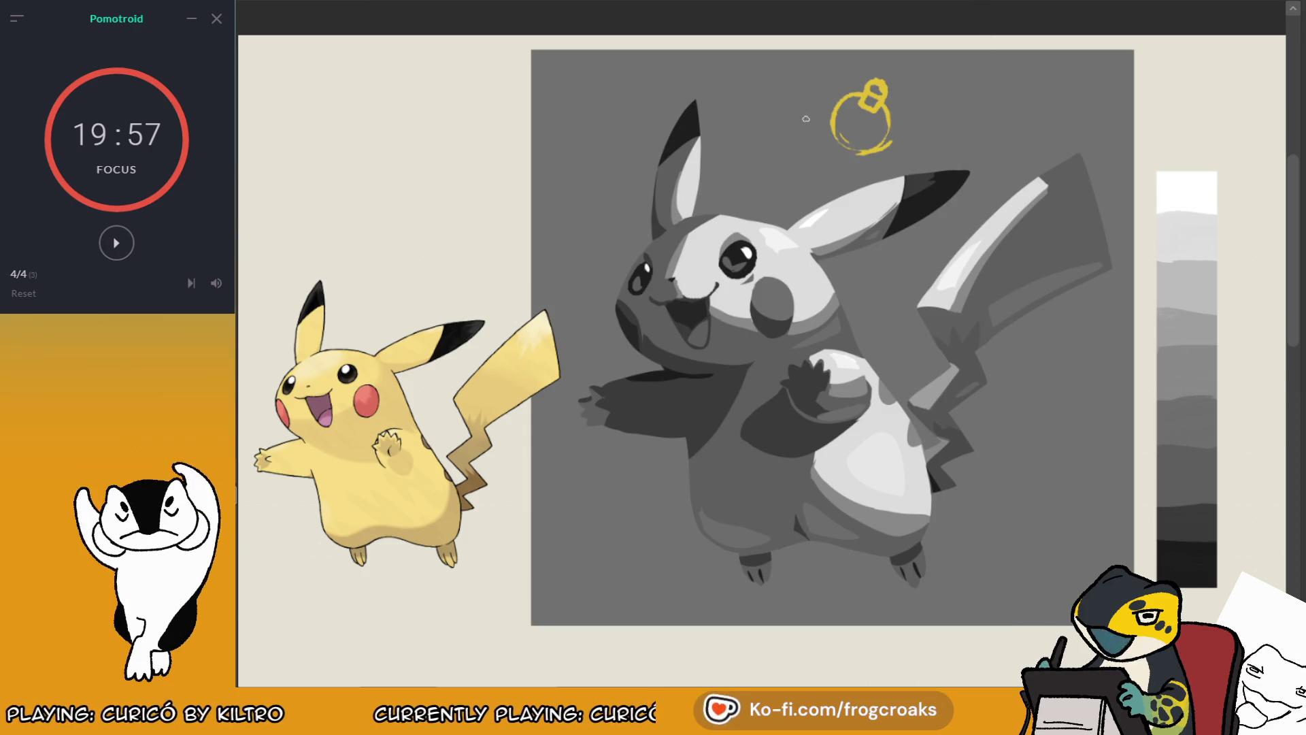
mouse_move(802, 85)
left_mouse_down()
mouse_move(800, 143)
mouse_move(807, 92)
mouse_move(759, 111)
left_mouse_up()
key("ctrl+z")
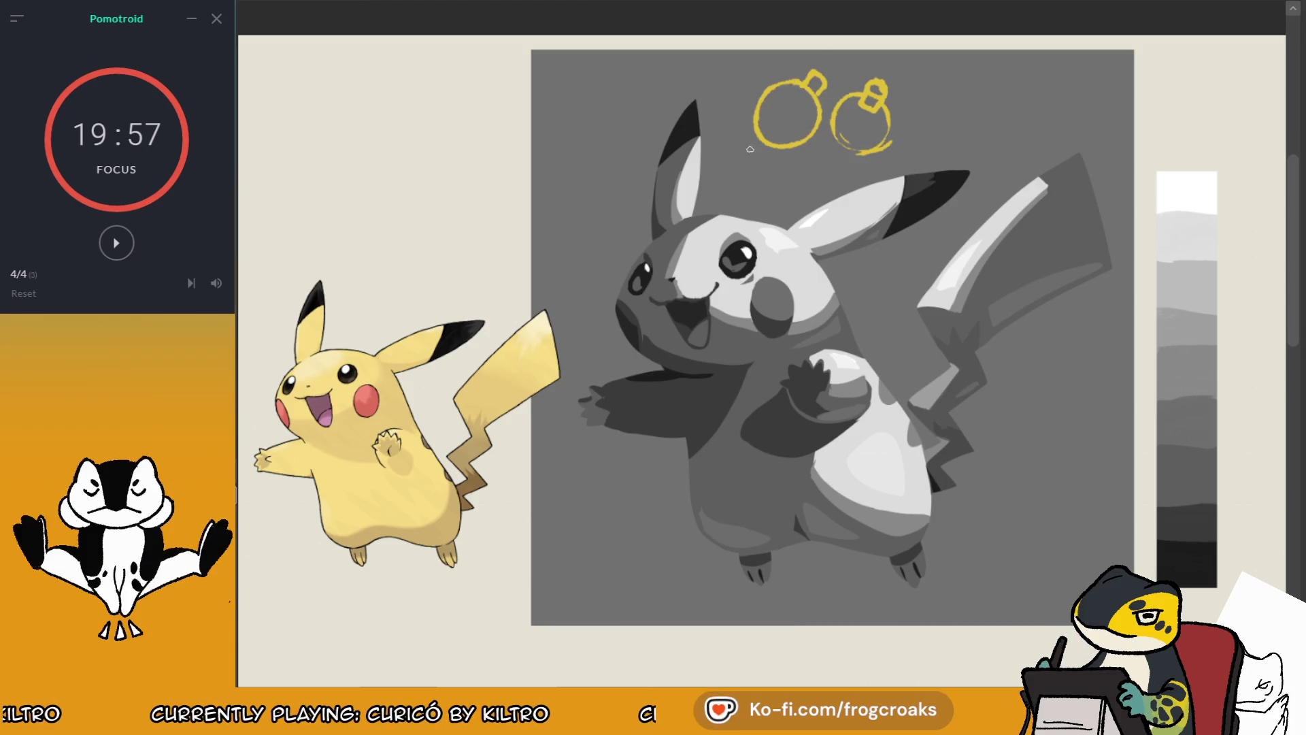
Step: Draw and undo trial yellow guide lines down Pikachu's ear
left_click_drag(816, 116, 820, 197)
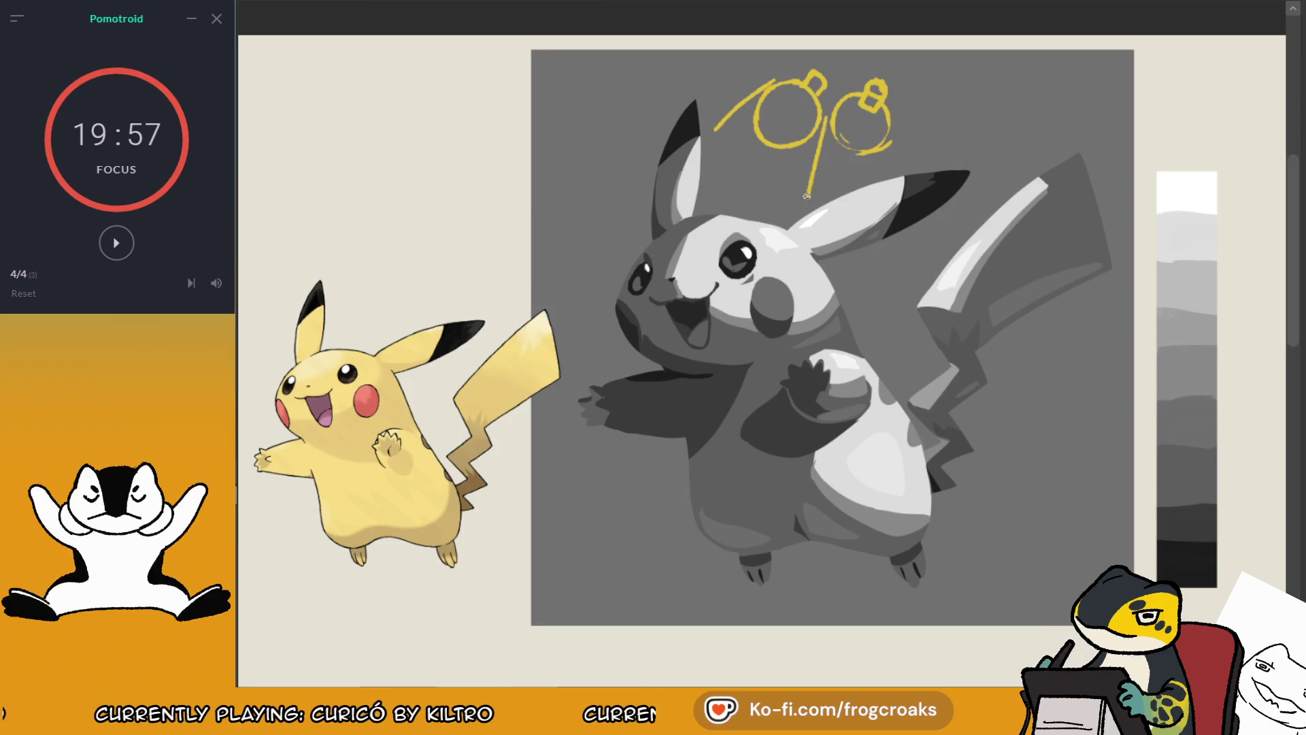
key("ctrl+z")
mouse_move(697, 109)
left_mouse_down()
mouse_move(687, 218)
mouse_move(708, 216)
mouse_move(796, 306)
left_mouse_up()
key("ctrl+z")
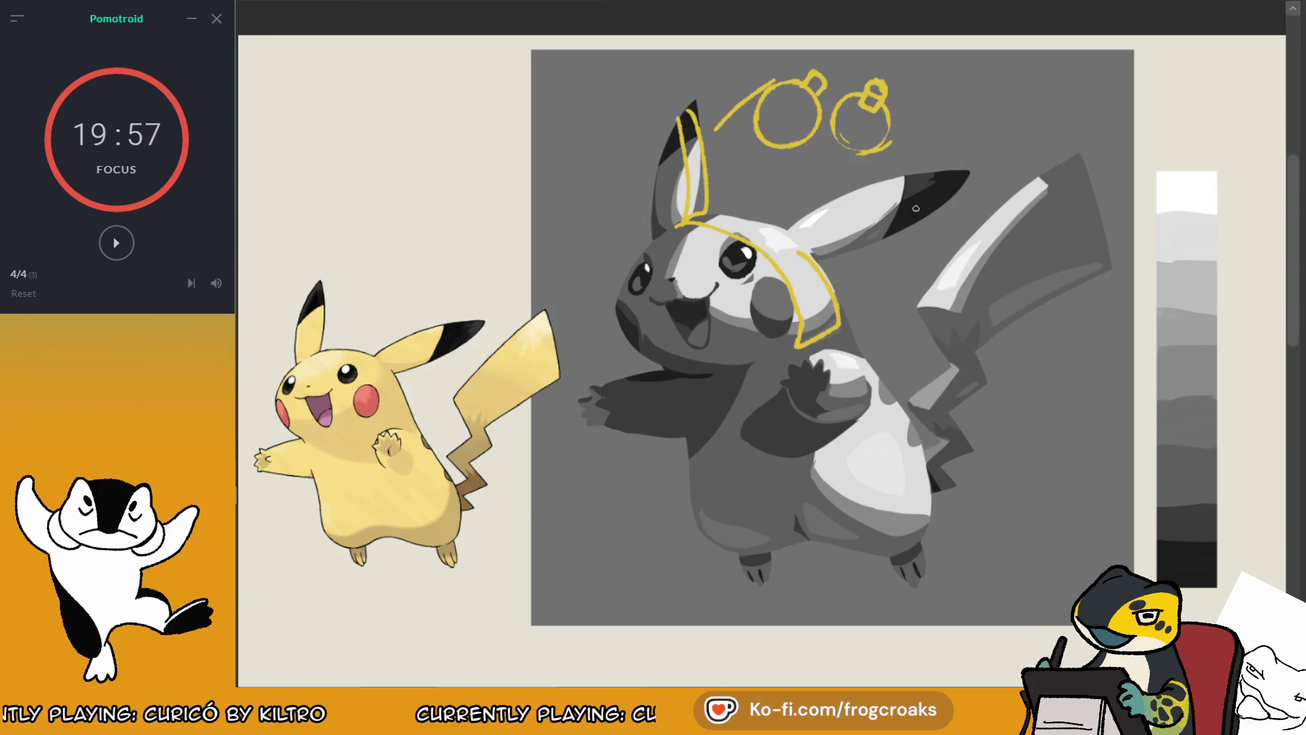
Step: Undo the body stroke and the left ornament sketch, then mirror the view to check
left_click_drag(860, 360, 915, 530)
key("ctrl+z")
key("ctrl+z")
key("ctrl+z")
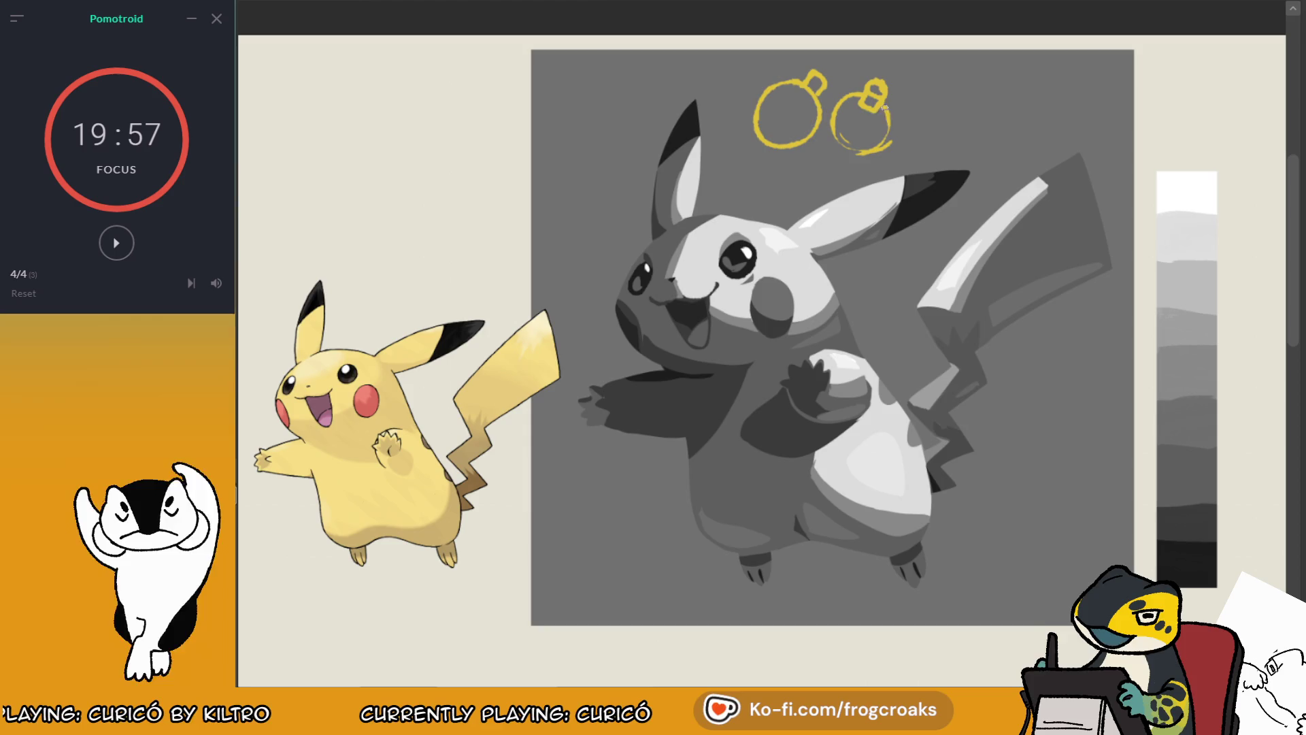
key("ctrl+z")
key("ctrl+z")
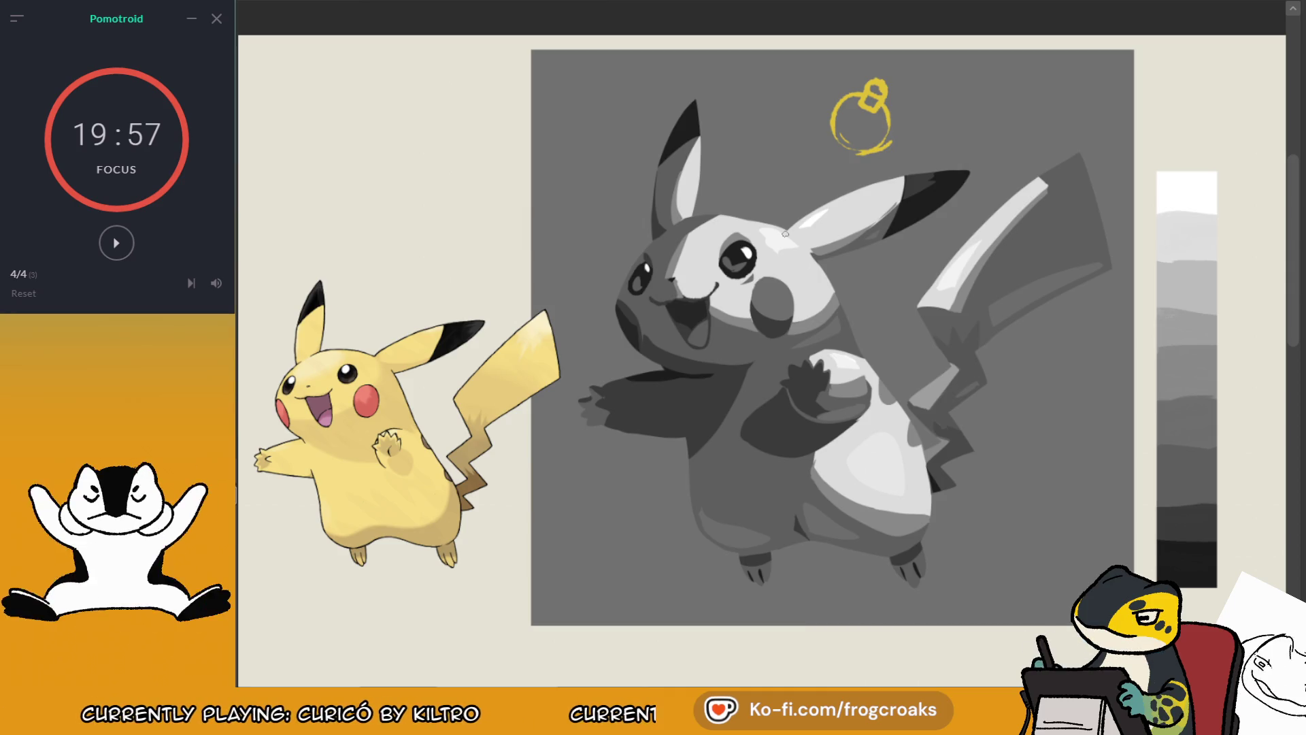
key("m")
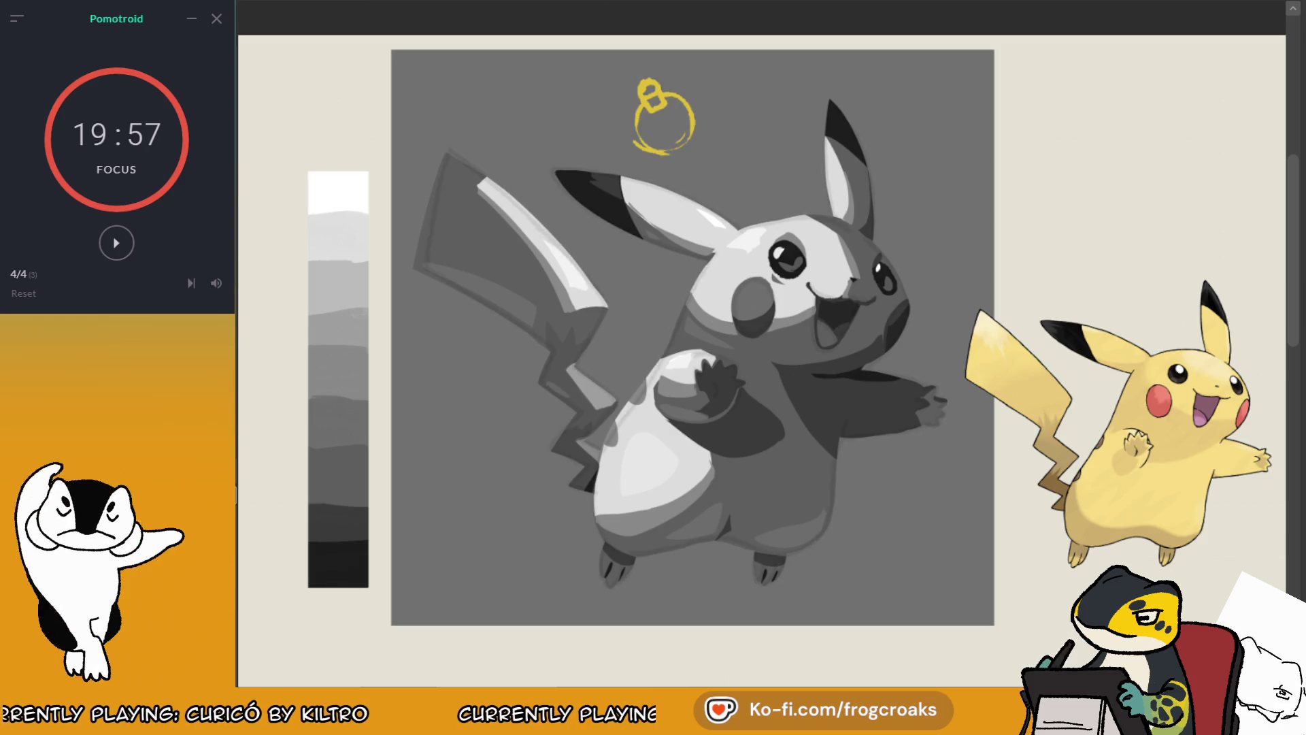
Step: Unflip the view, reveal the smooth-shaded Pikachu, move it left and widen it over the reference
key("m")
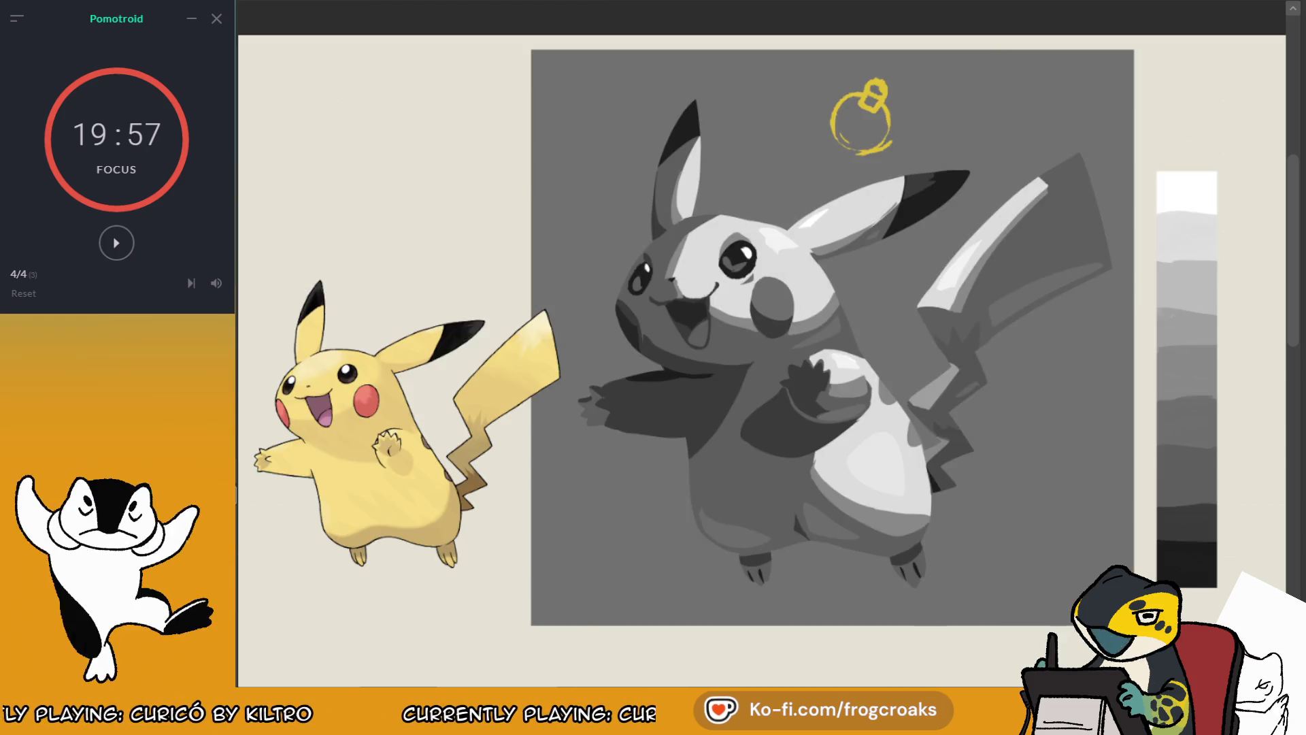
scroll(831, 119, "down", 3)
scroll(936, 82, "up", 3)
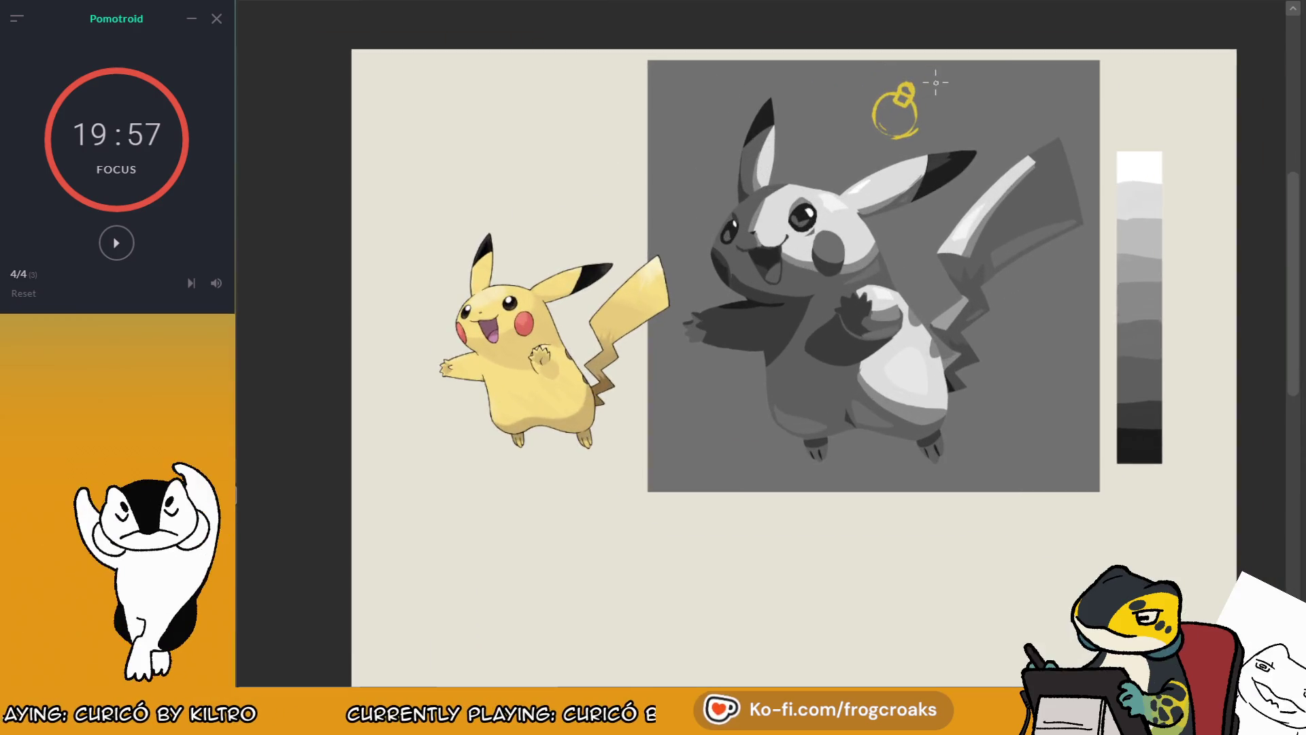
key("ctrl+shift+z")
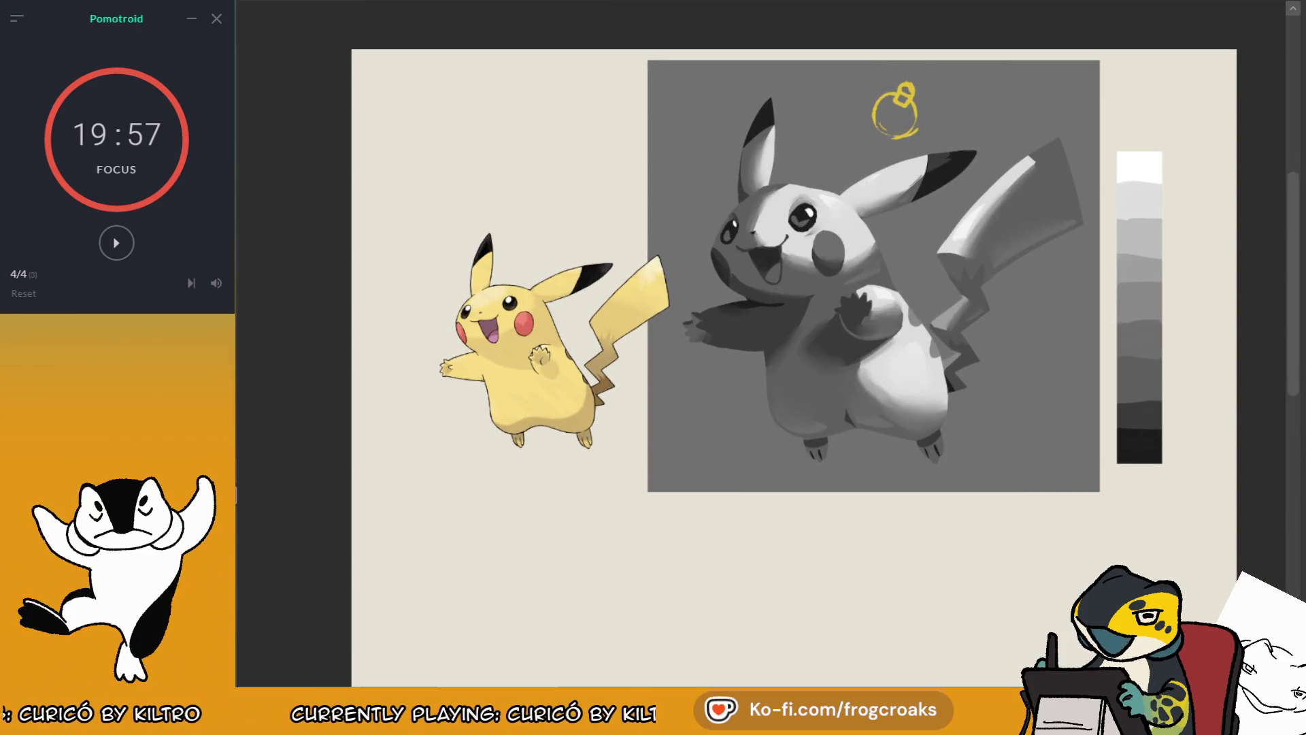
left_click_drag(871, 352, 553, 352)
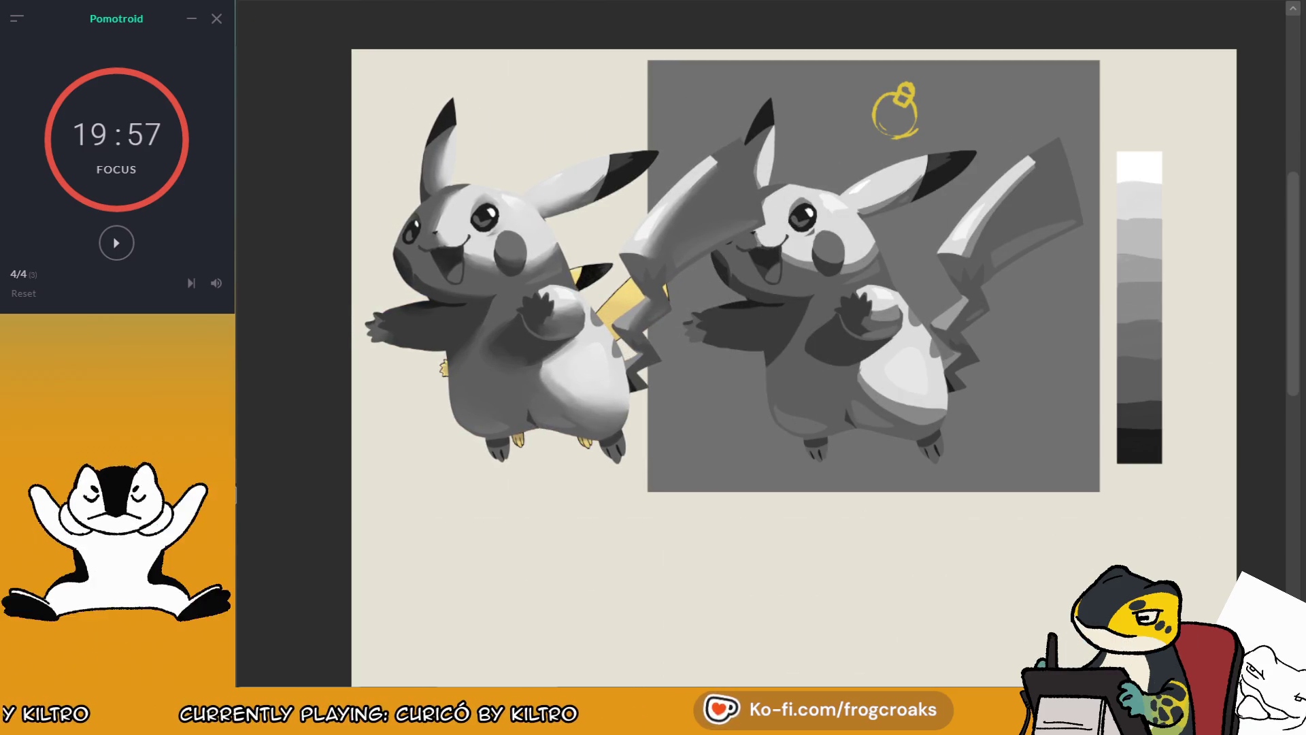
key("ctrl+t")
left_click_drag(351, 523, 243, 523)
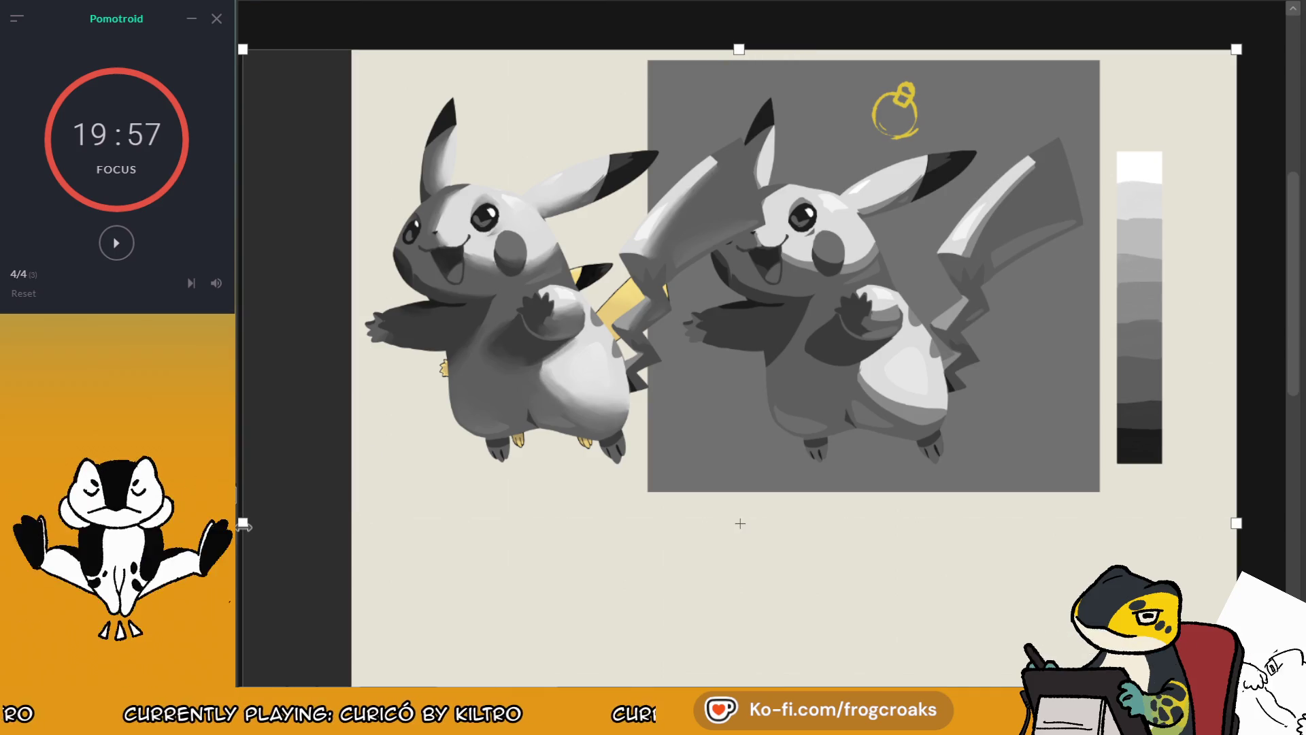
key("Return")
Step: Nudge the smooth-shaded Pikachu further left, hide the grey value strip, and select both paintings
scroll(712, 394, "down", 3)
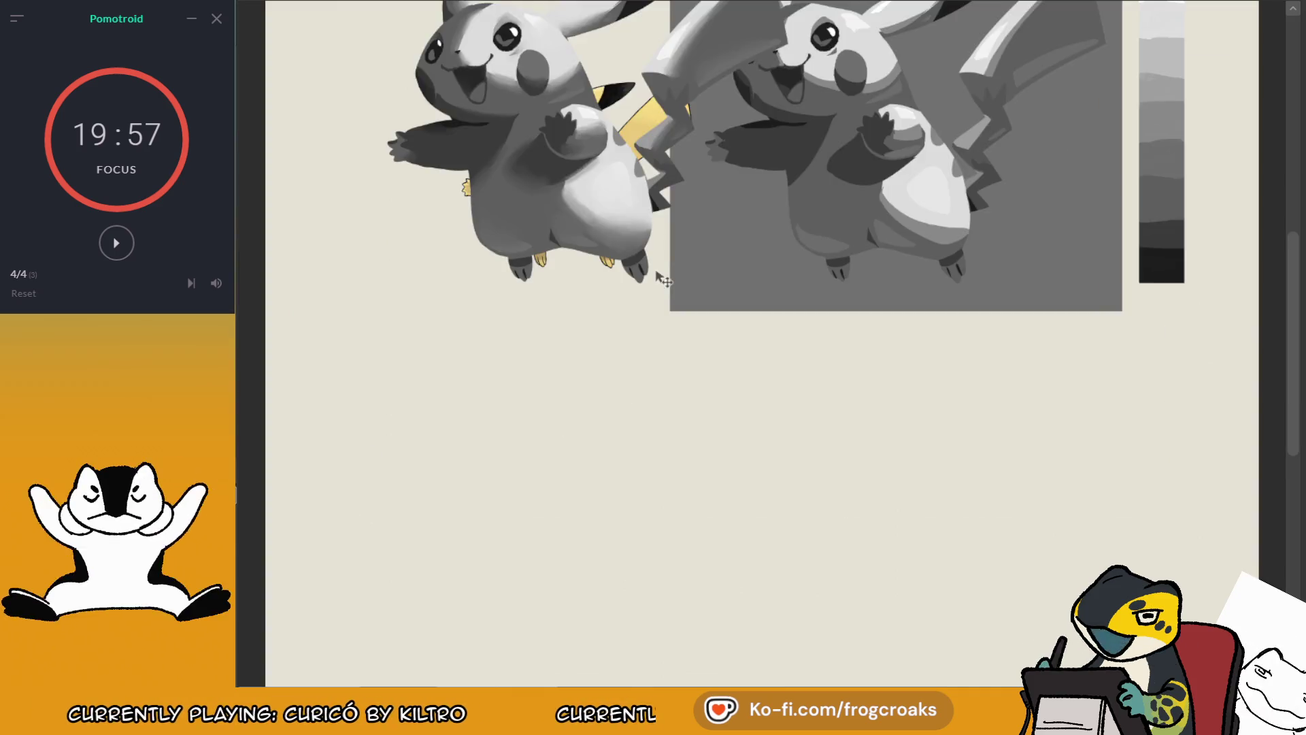
scroll(711, 394, "down", 2, "alt")
left_click_drag(721, 389, 687, 390)
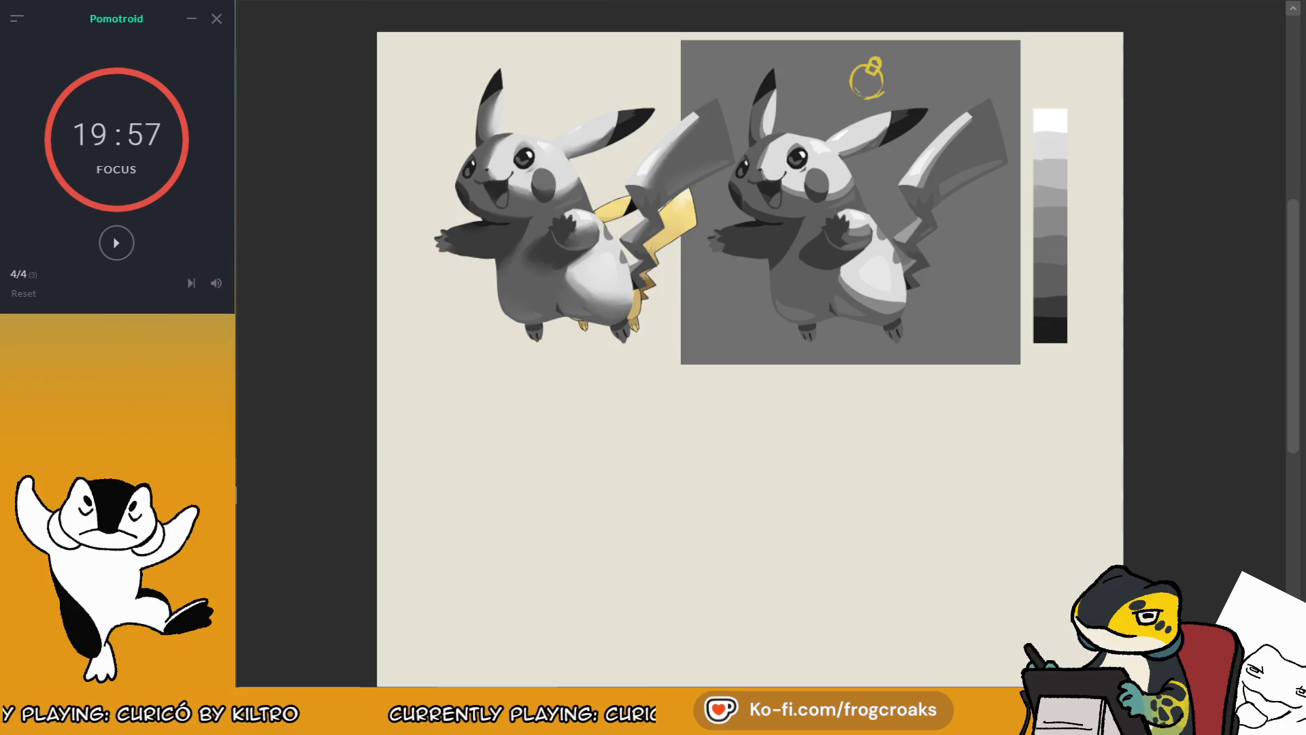
key("Delete")
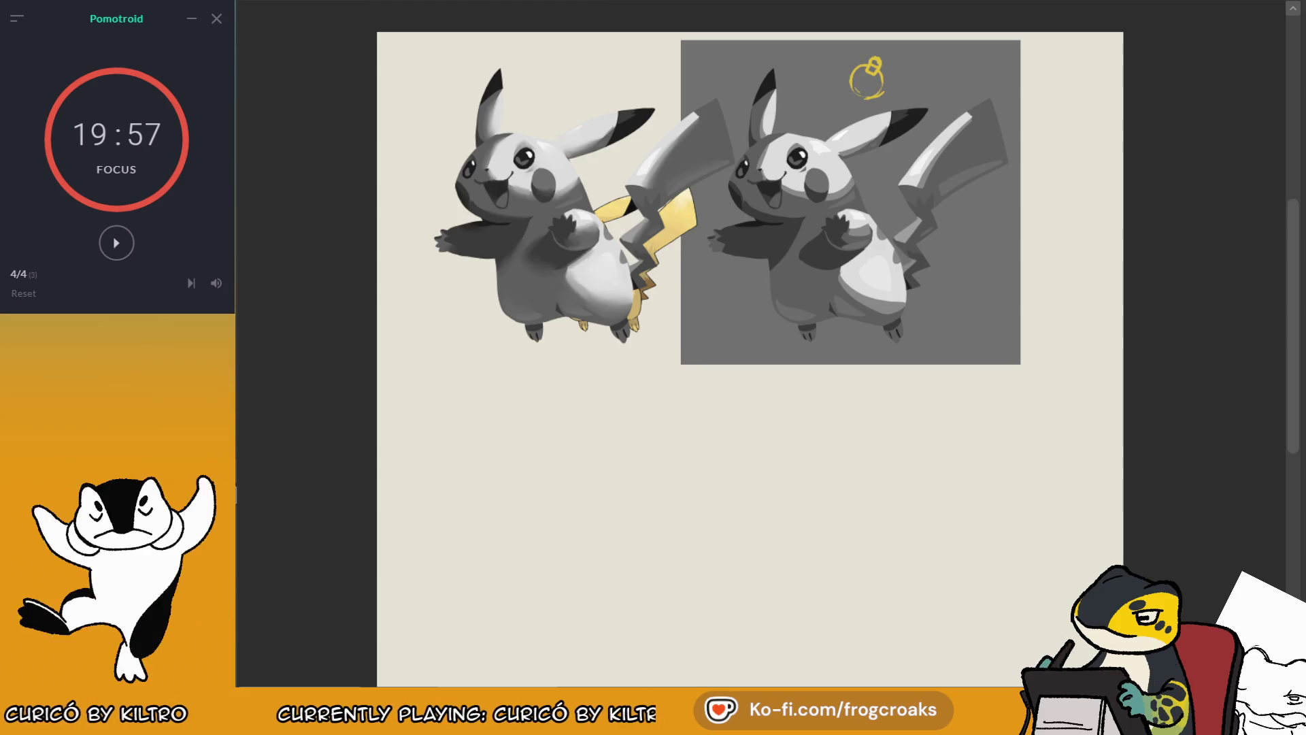
mouse_move(432, 34)
left_mouse_down()
mouse_move(765, 292)
mouse_move(1021, 364)
mouse_move(860, 239)
mouse_move(422, 36)
left_mouse_up()
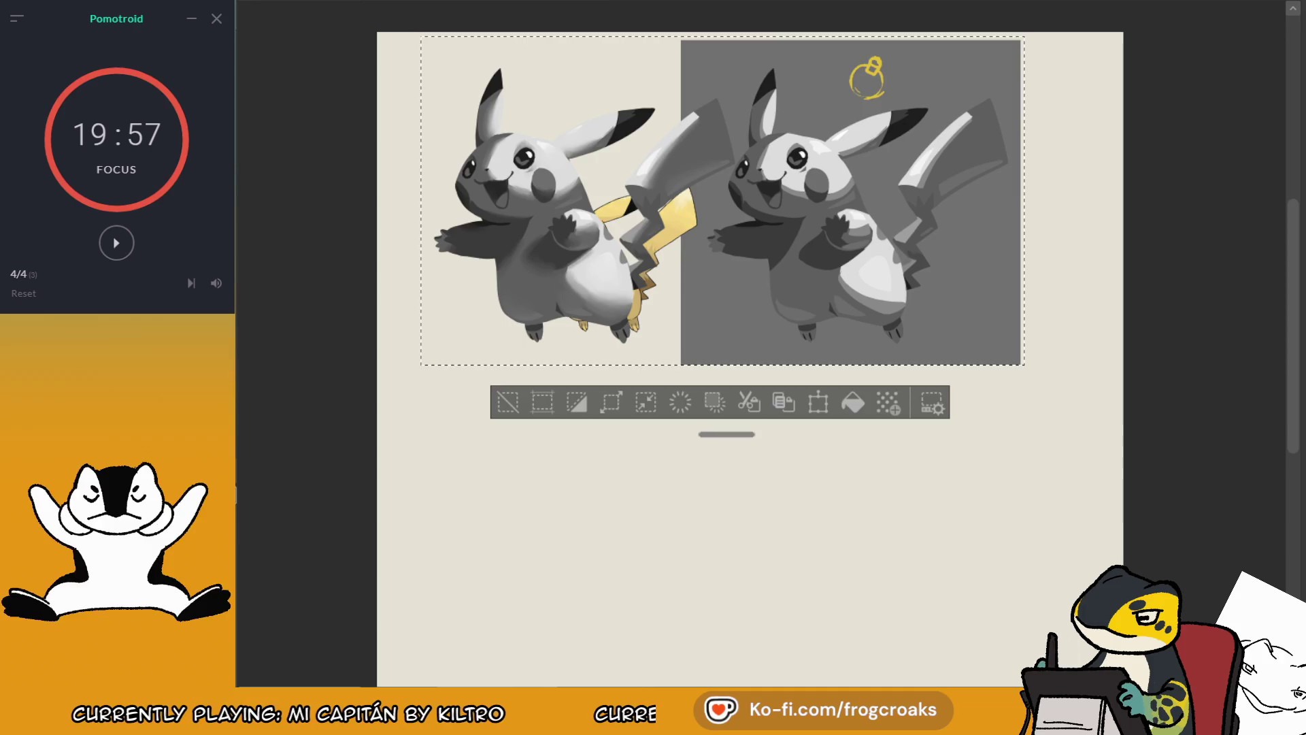
Step: Fill the left half's background with panel grey and pull the yellow reference out left
left_click(612, 321)
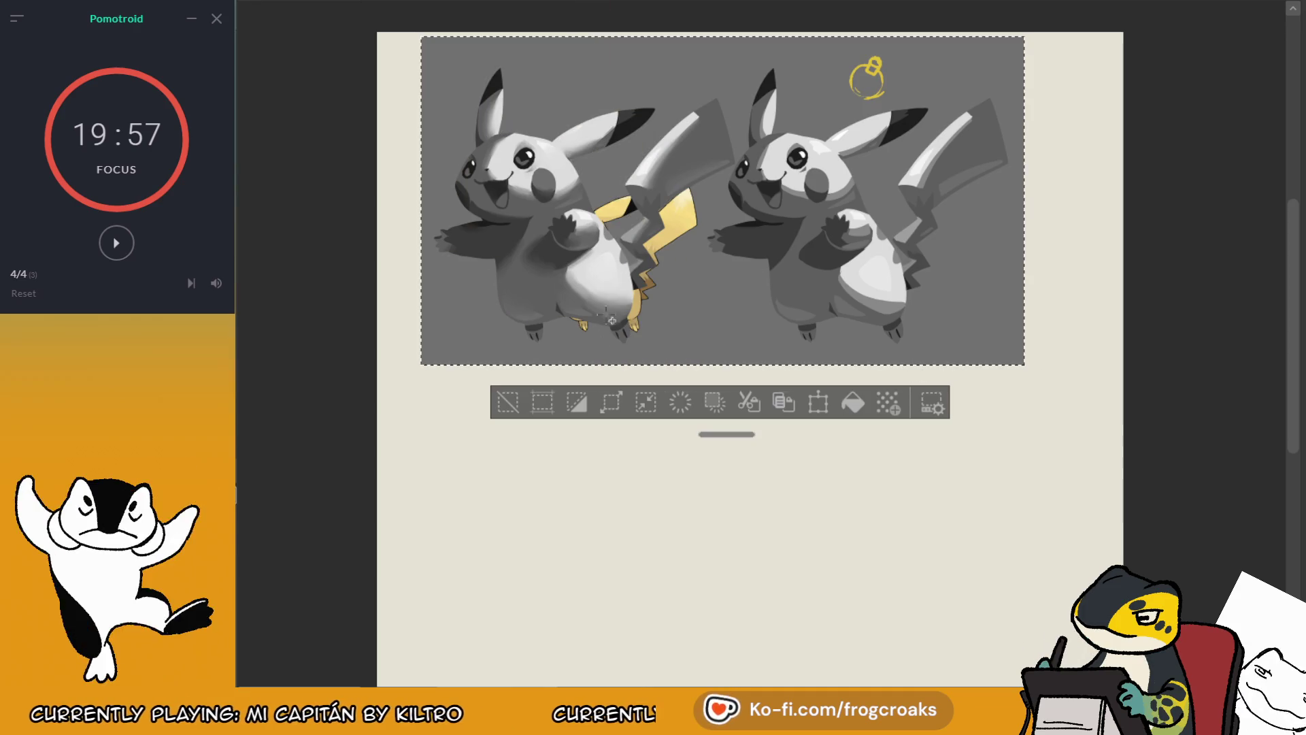
left_click(510, 404)
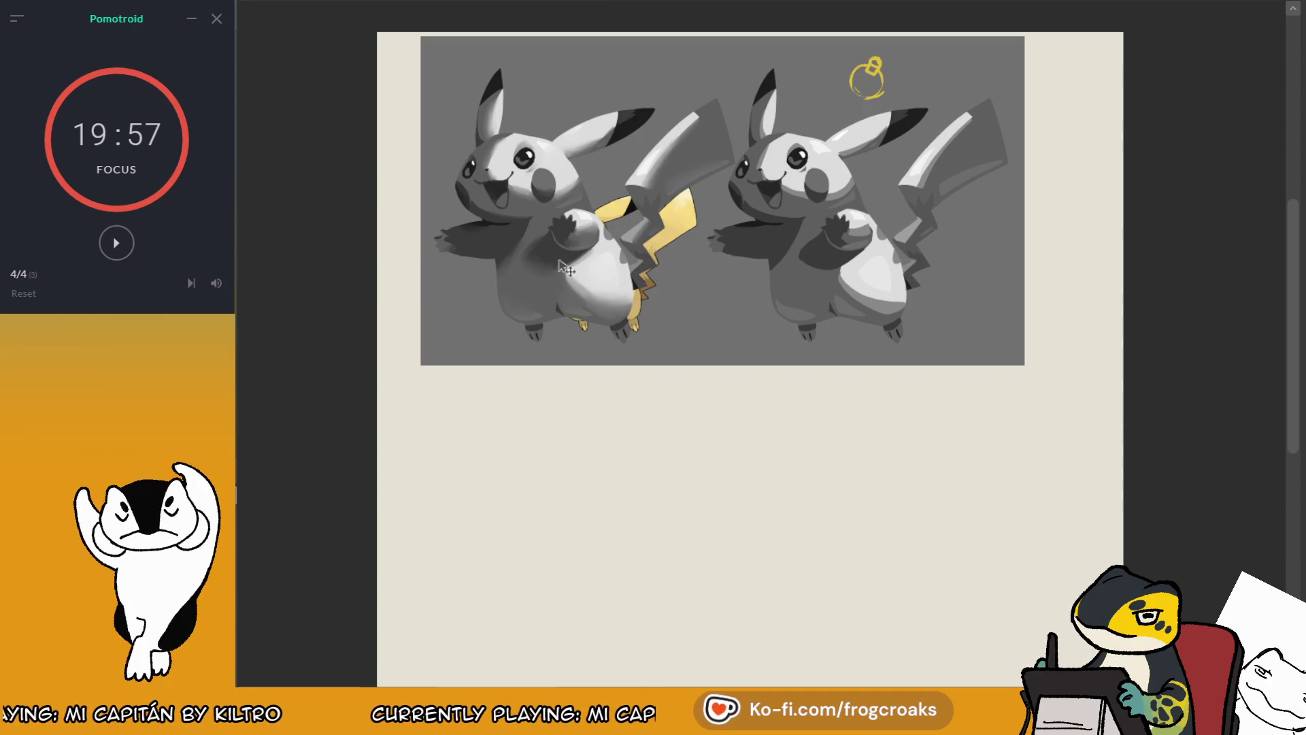
left_click_drag(612, 272, 440, 276)
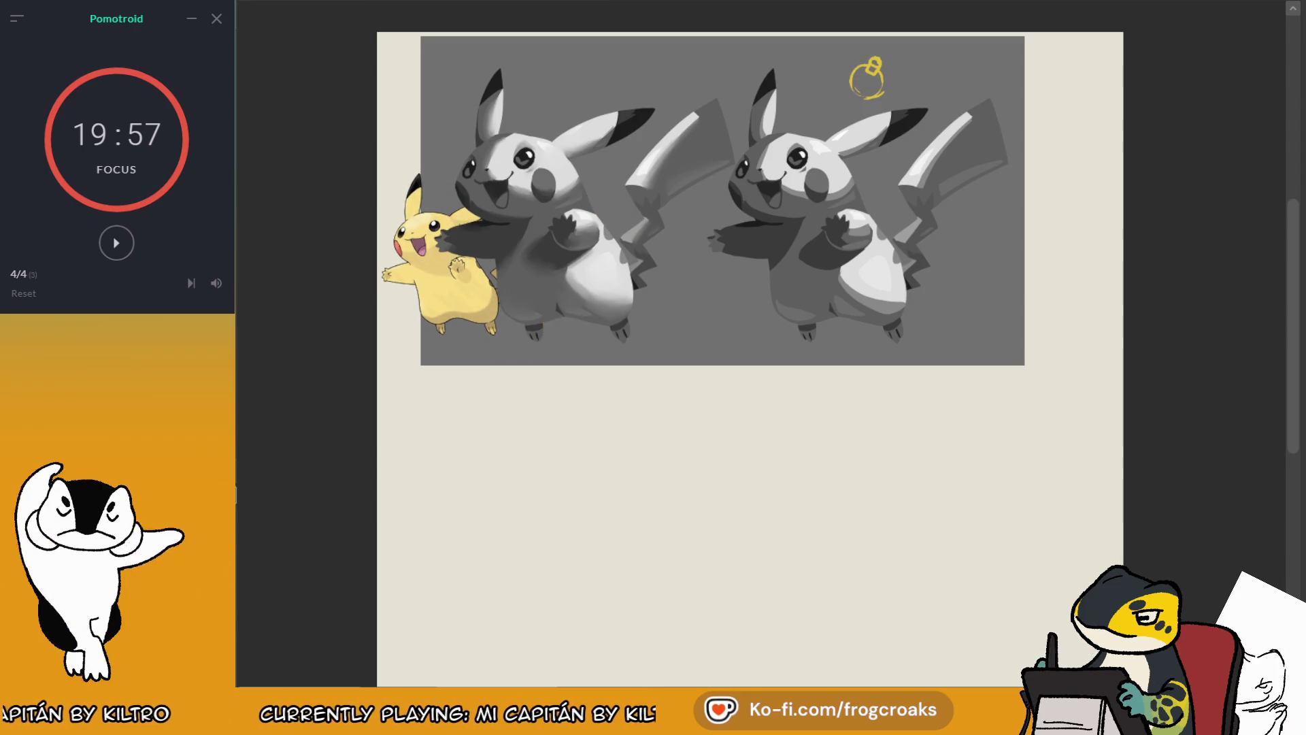
left_click_drag(1003, 301, 1057, 309)
key("ctrl+z")
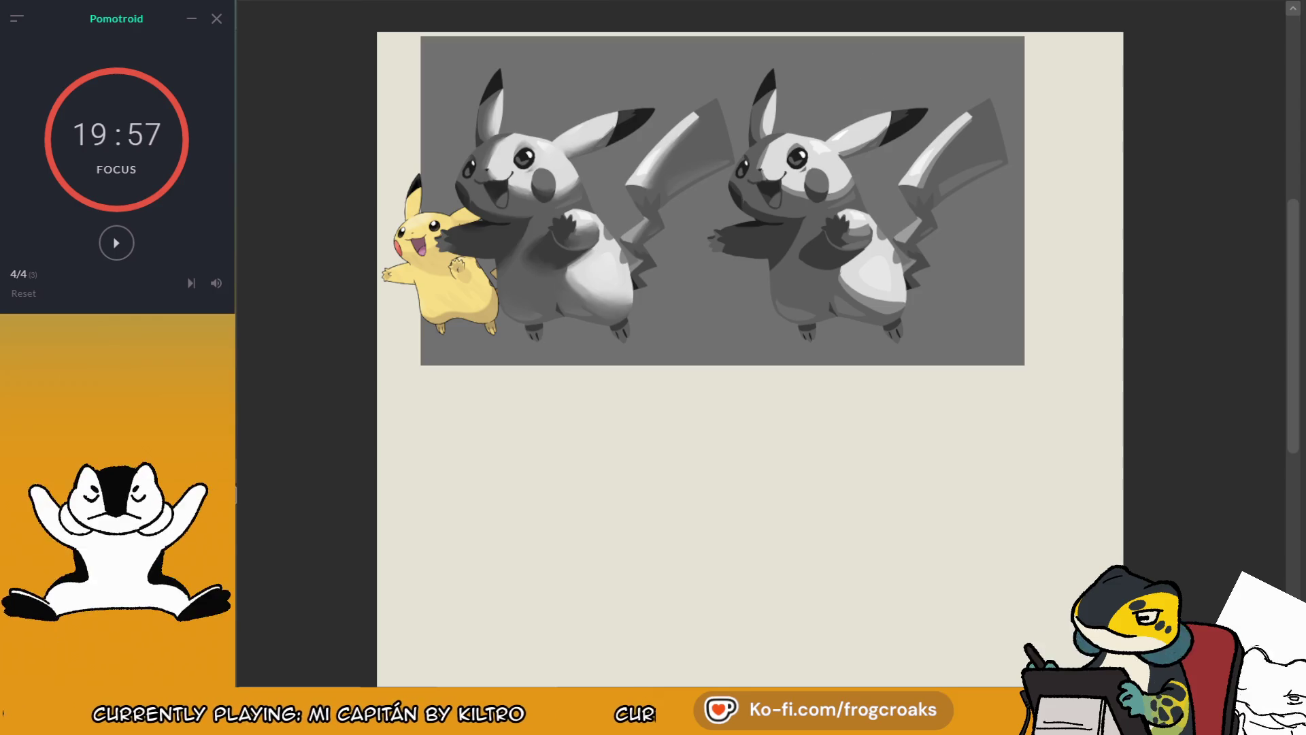
Step: Copy the ornament above the left Pikachu and stretch the page layer leftward
mouse_move(897, 126)
left_mouse_down()
mouse_move(605, 89)
mouse_move(623, 87)
left_mouse_up()
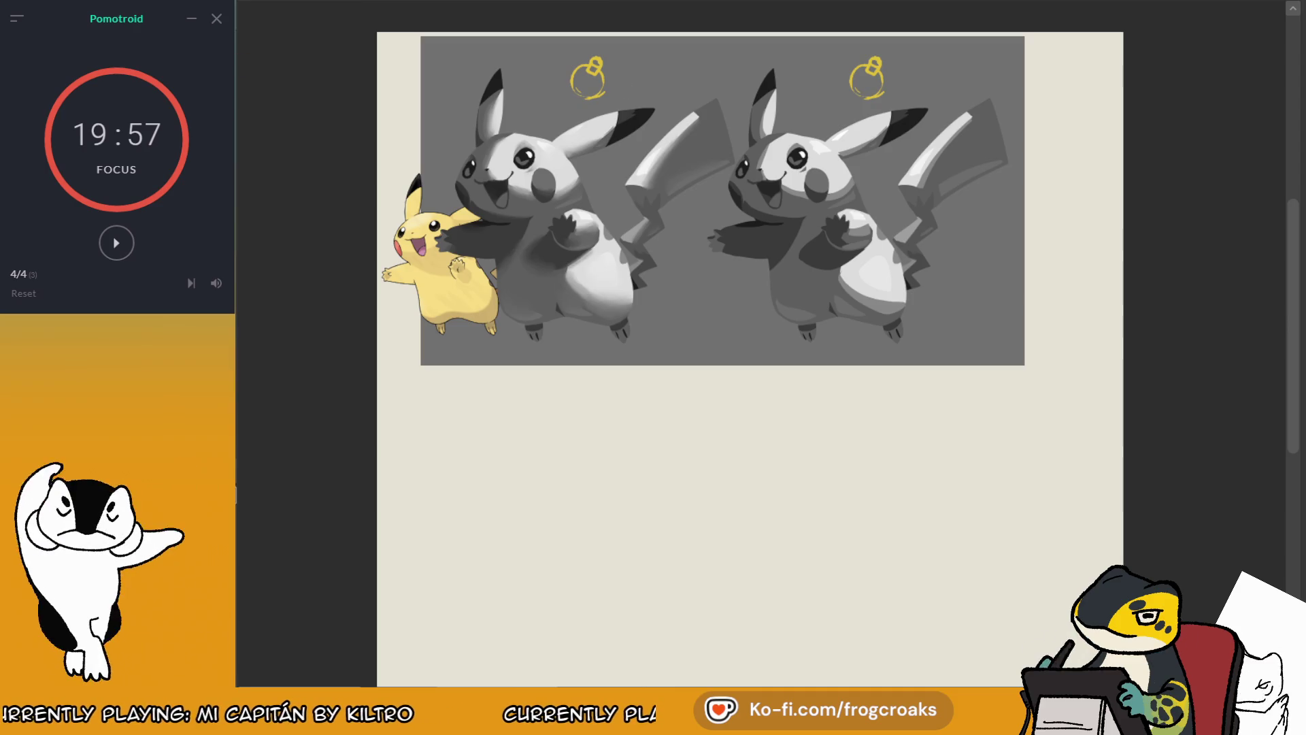
key("ctrl+t")
left_click_drag(377, 388, 251, 389)
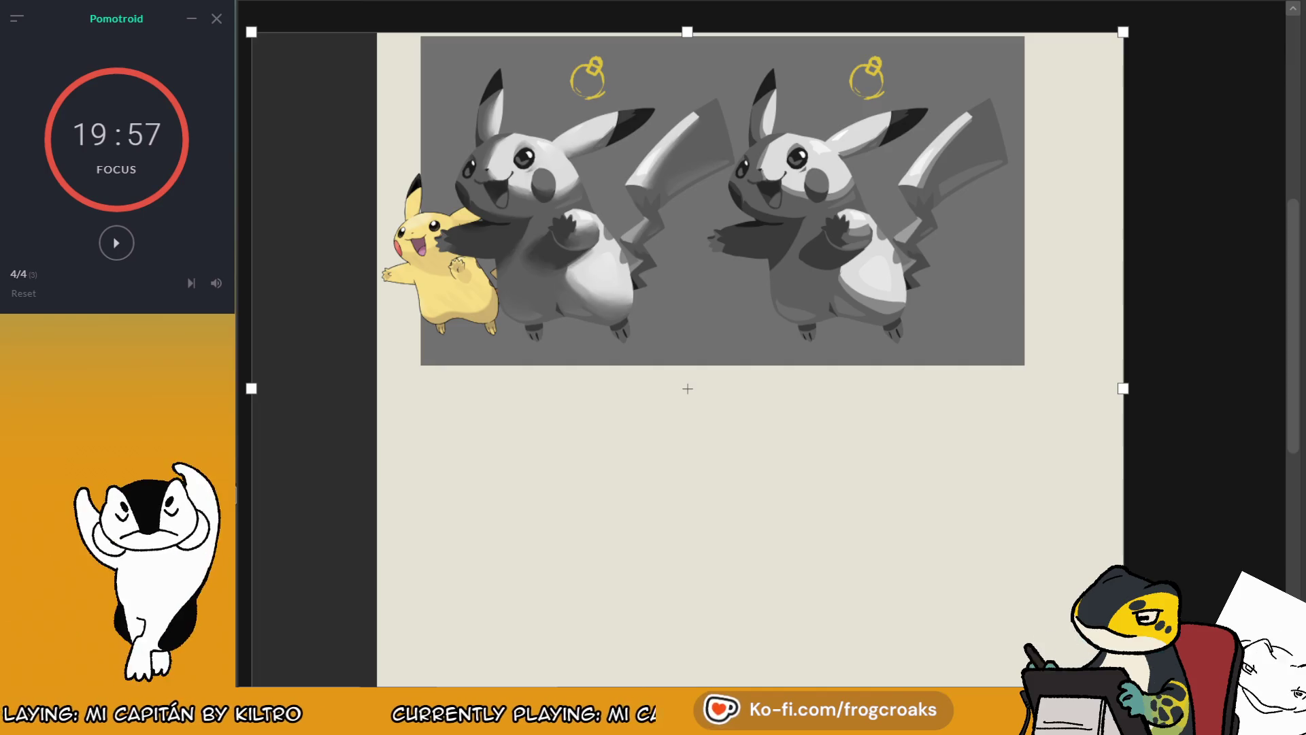
Step: Apply the stretch, move the yellow reference to the top-left corner, and nudge the jug-and-bowl pair right
key("Return")
scroll(687, 367, "down", 2)
scroll(761, 126, "up", 2)
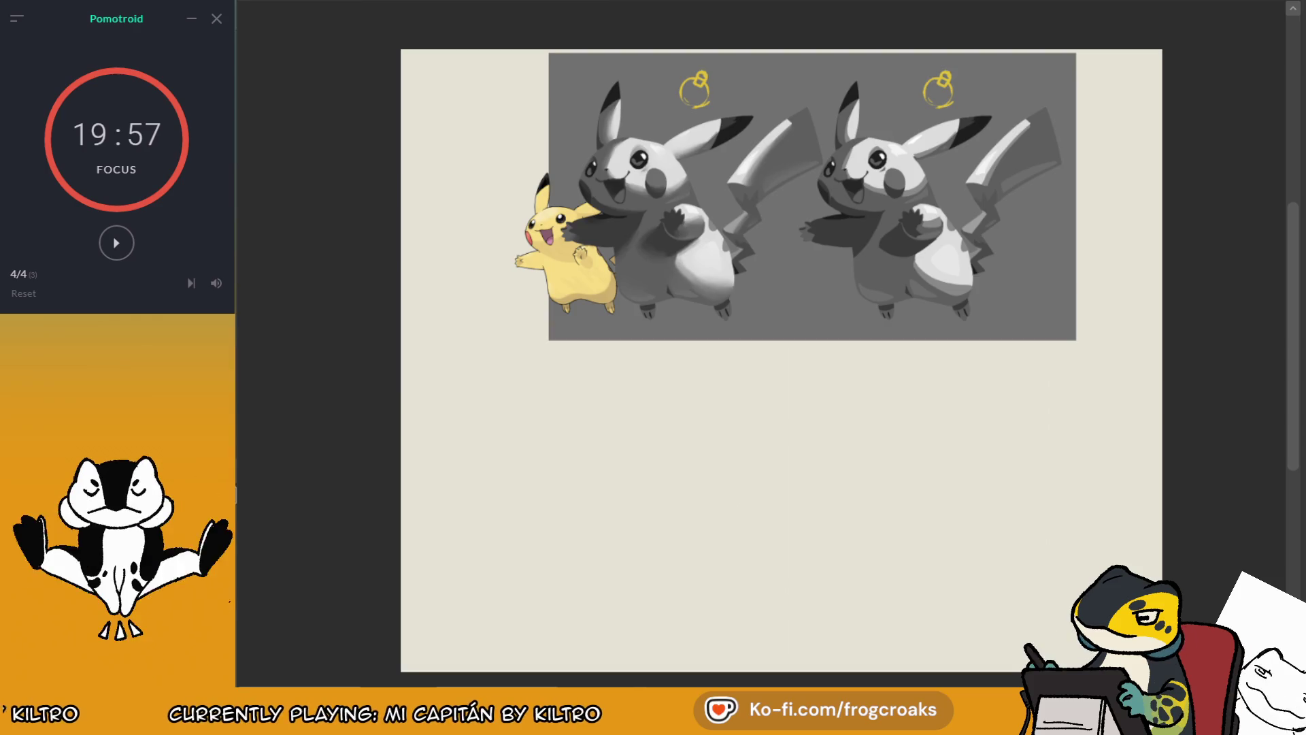
mouse_move(623, 286)
left_mouse_down()
mouse_move(511, 304)
mouse_move(513, 194)
left_mouse_up()
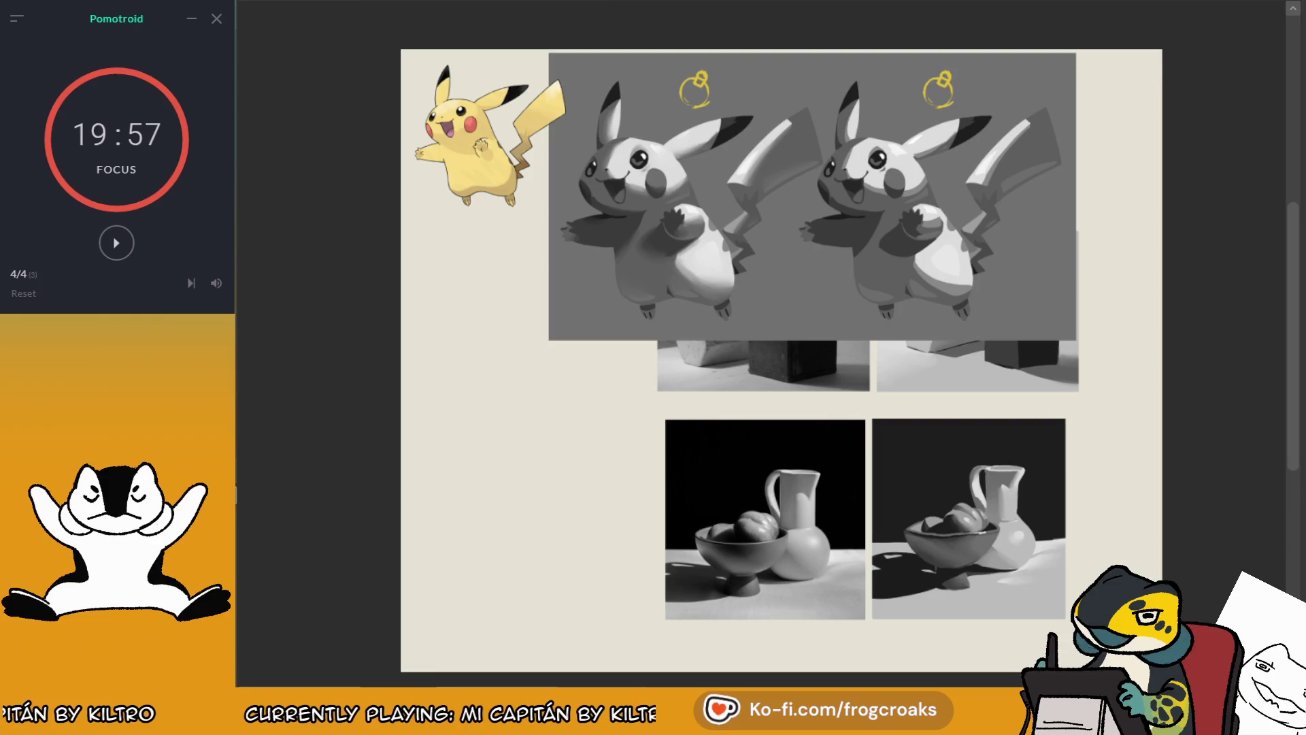
mouse_move(926, 569)
left_mouse_down()
mouse_move(750, 581)
mouse_move(989, 593)
mouse_move(937, 560)
left_mouse_up()
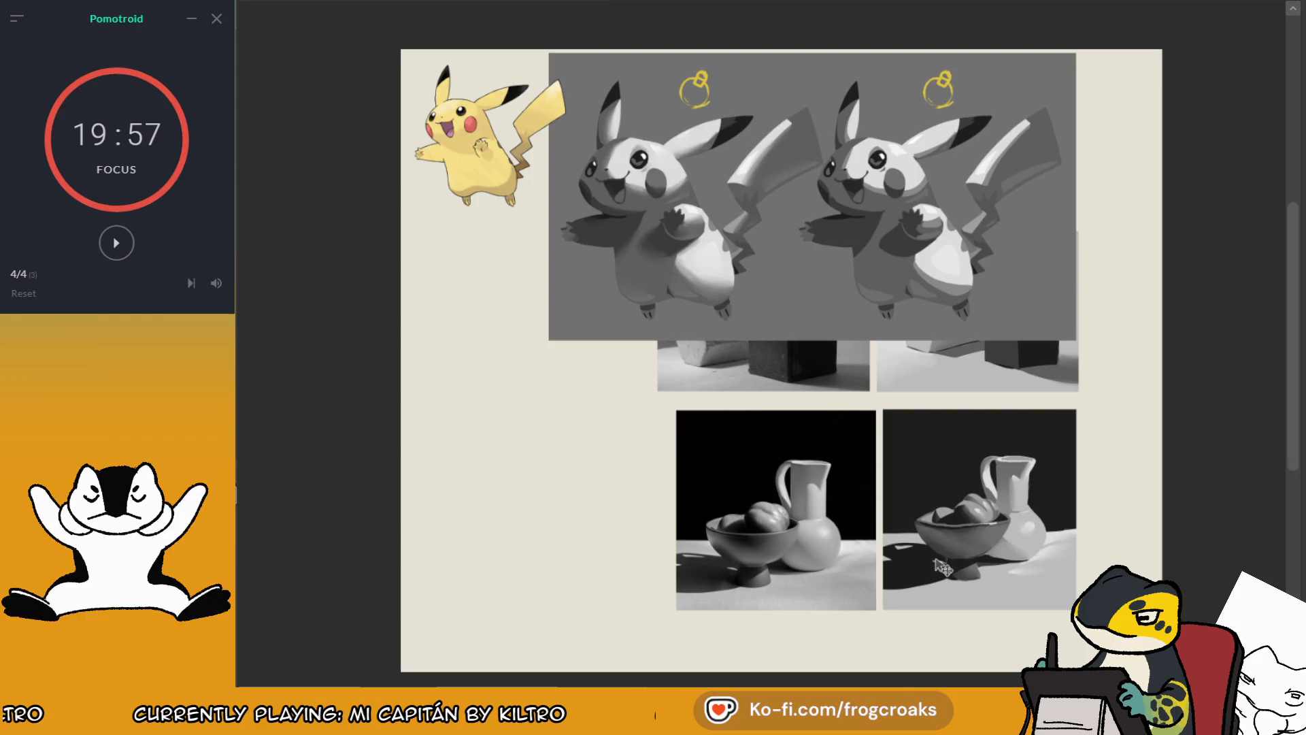
Step: Hide the Pikachu studies and pan to centre the three still-life pairs
key("Delete")
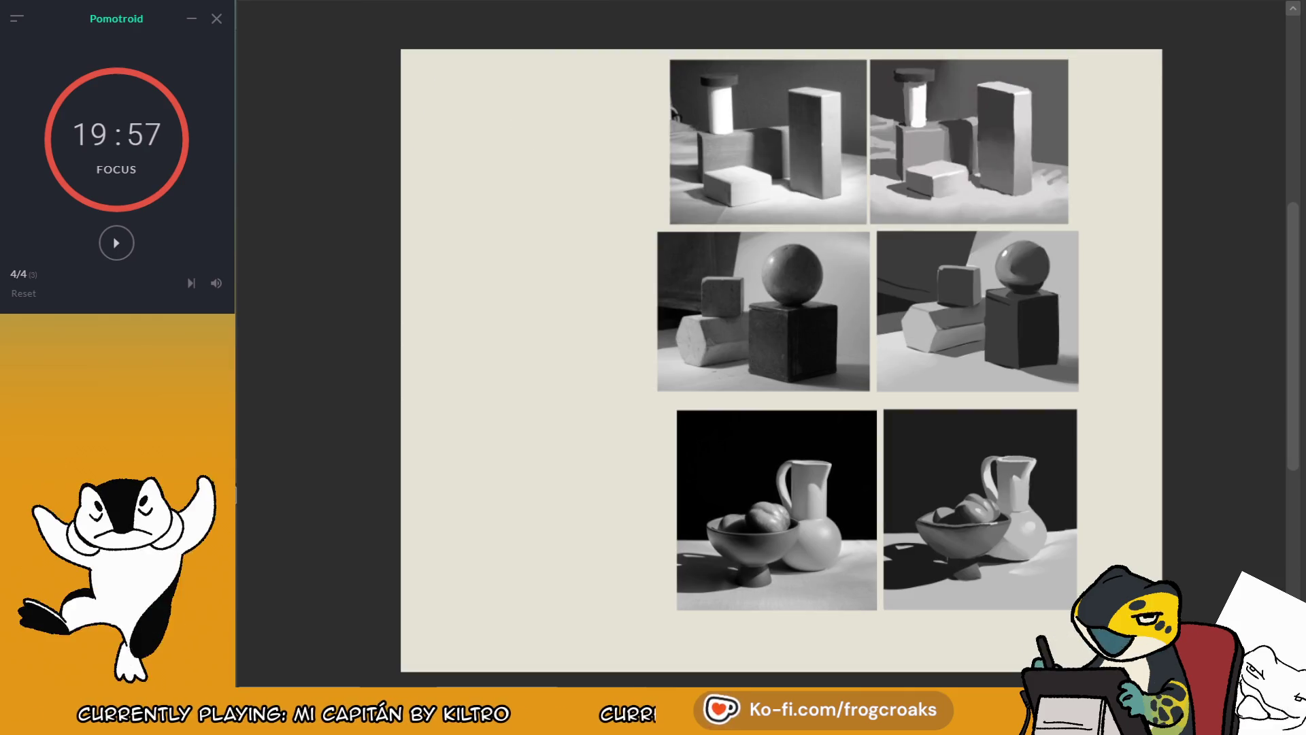
left_click_drag(749, 340, 678, 328)
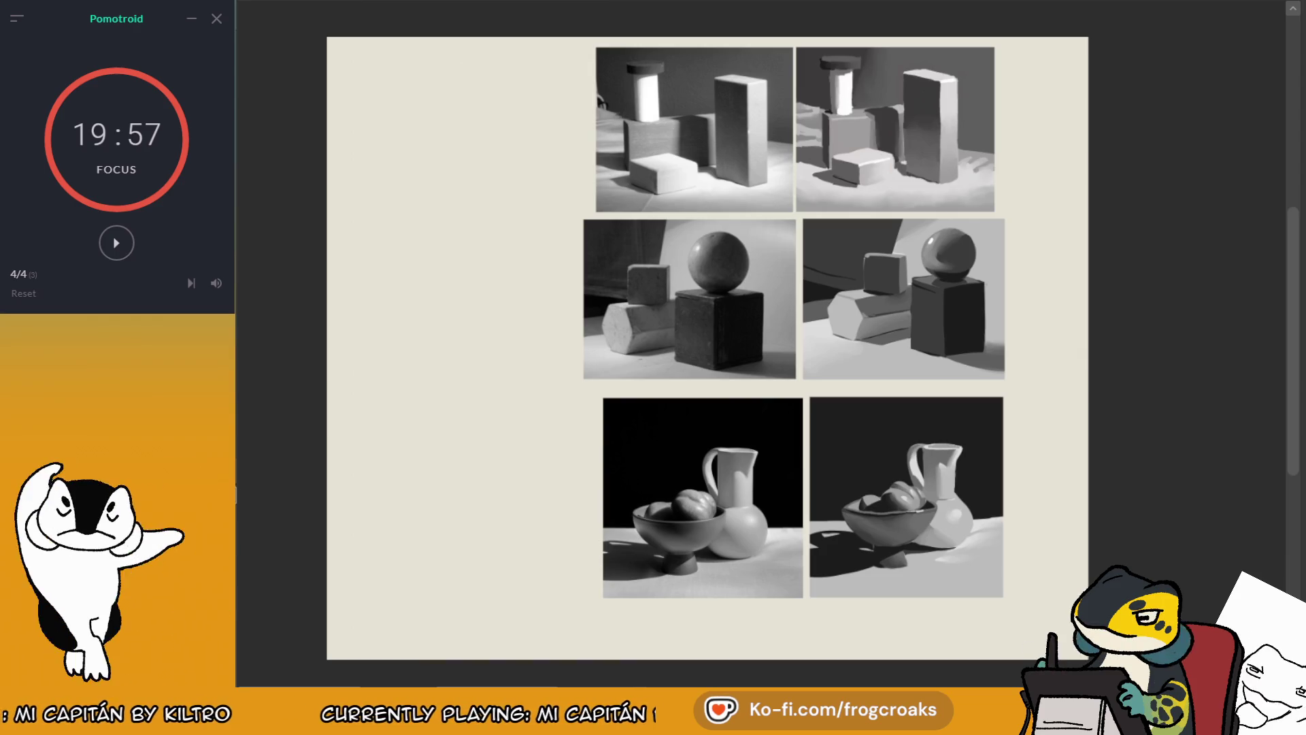
scroll(870, 149, "down", 2)
scroll(870, 150, "down", 1)
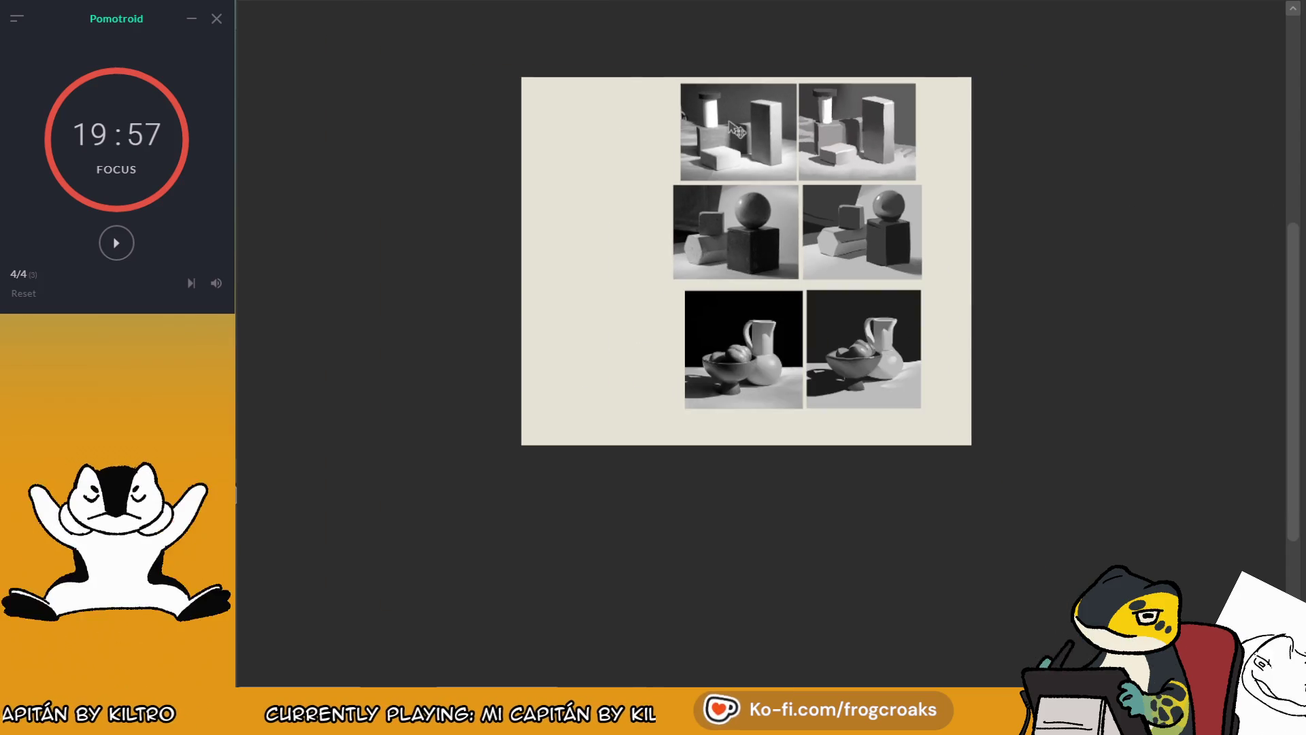
scroll(864, 142, "up", 2)
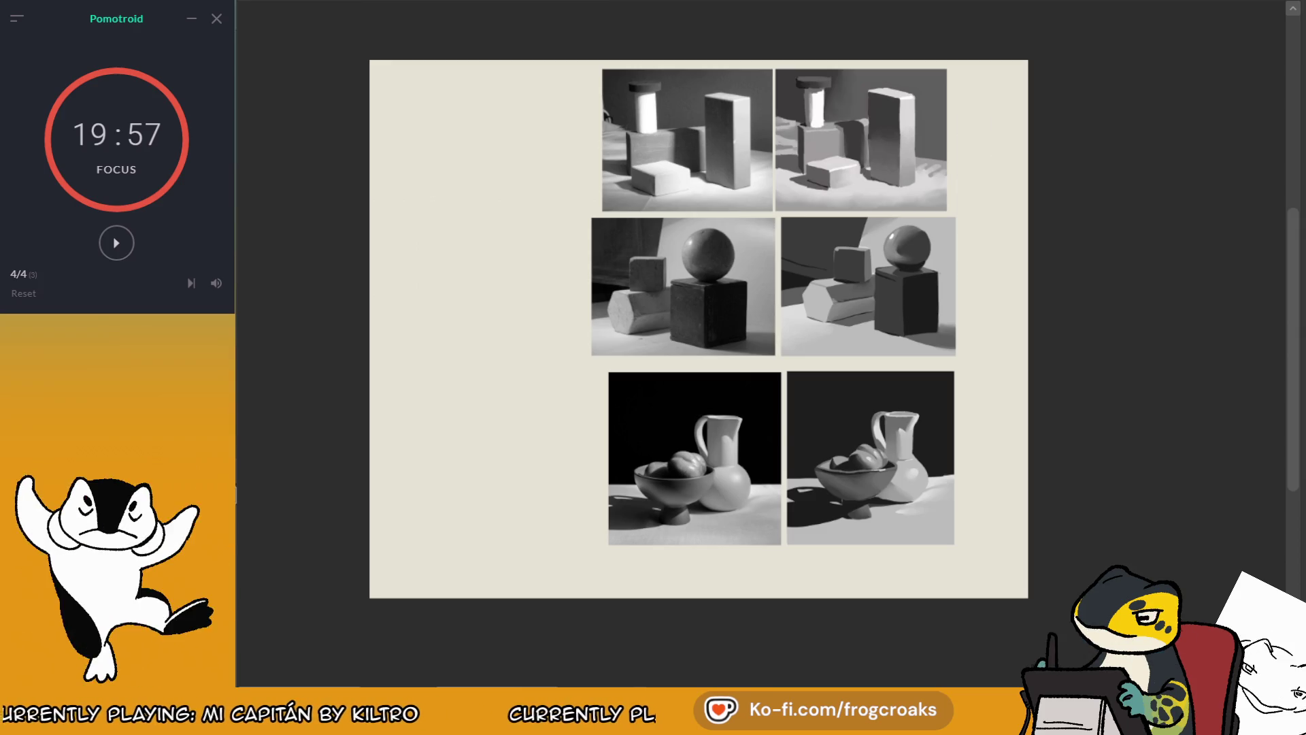
Step: Check the still lifes zoomed in and out, then select the area around them for cropping
key("ctrl+plus")
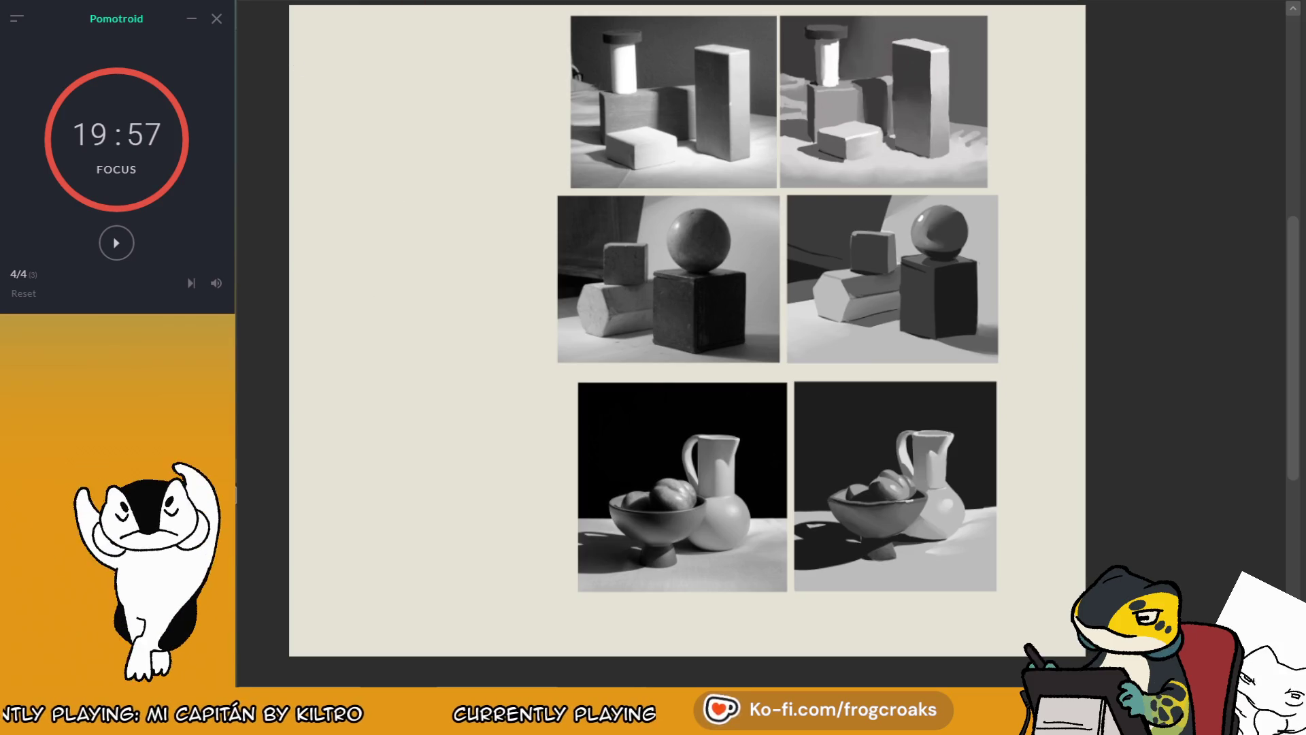
key("ctrl+minus")
key("ctrl+minus")
key("ctrl+minus")
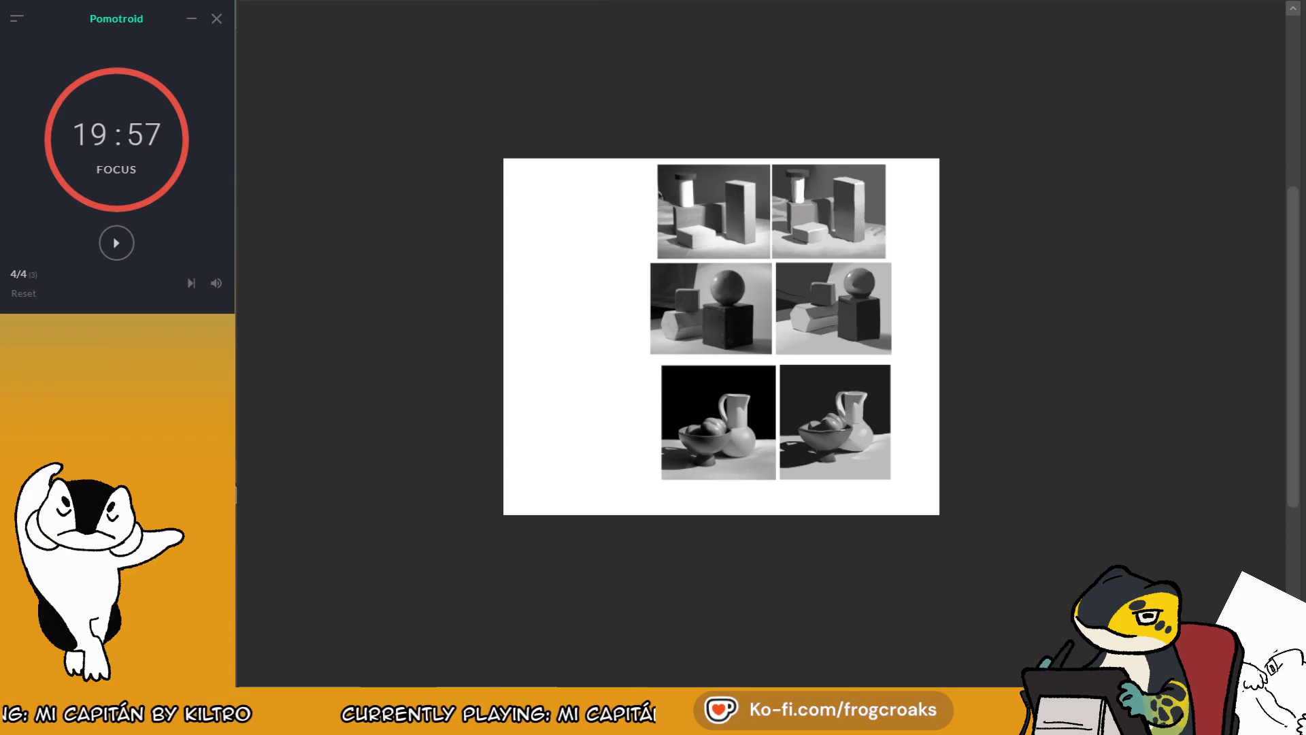
mouse_move(634, 137)
left_mouse_down()
mouse_move(905, 491)
mouse_move(665, 125)
mouse_move(645, 139)
left_mouse_up()
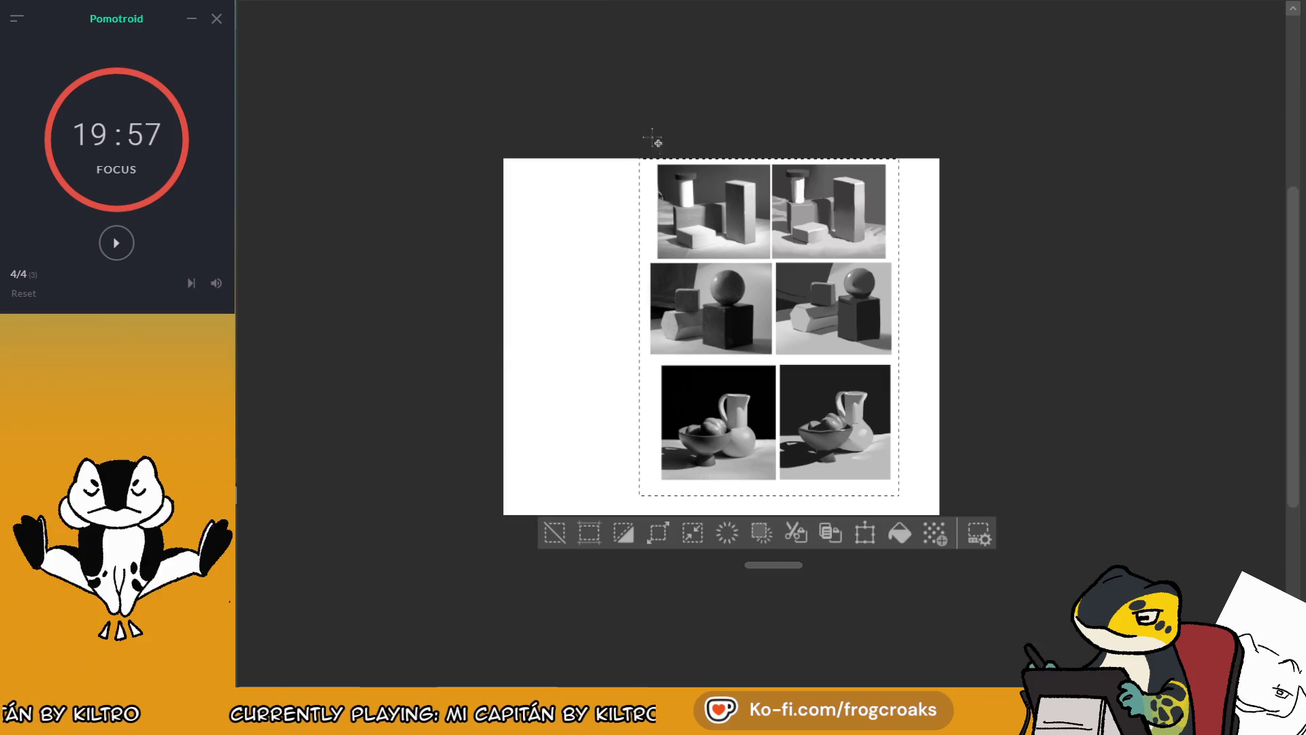
Step: Zoom in on the three greyscale still-life pairs and deselect the area around them
scroll(718, 228, "up", 1)
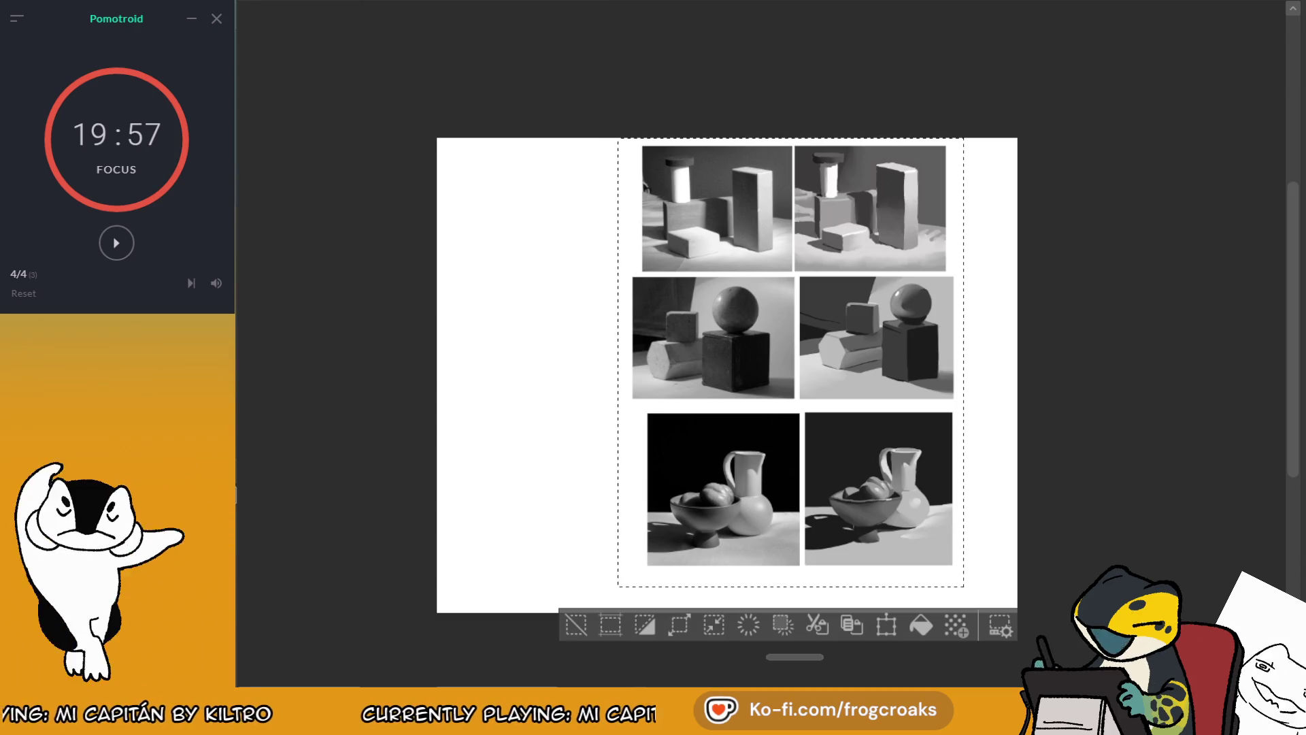
key("ctrl+plus")
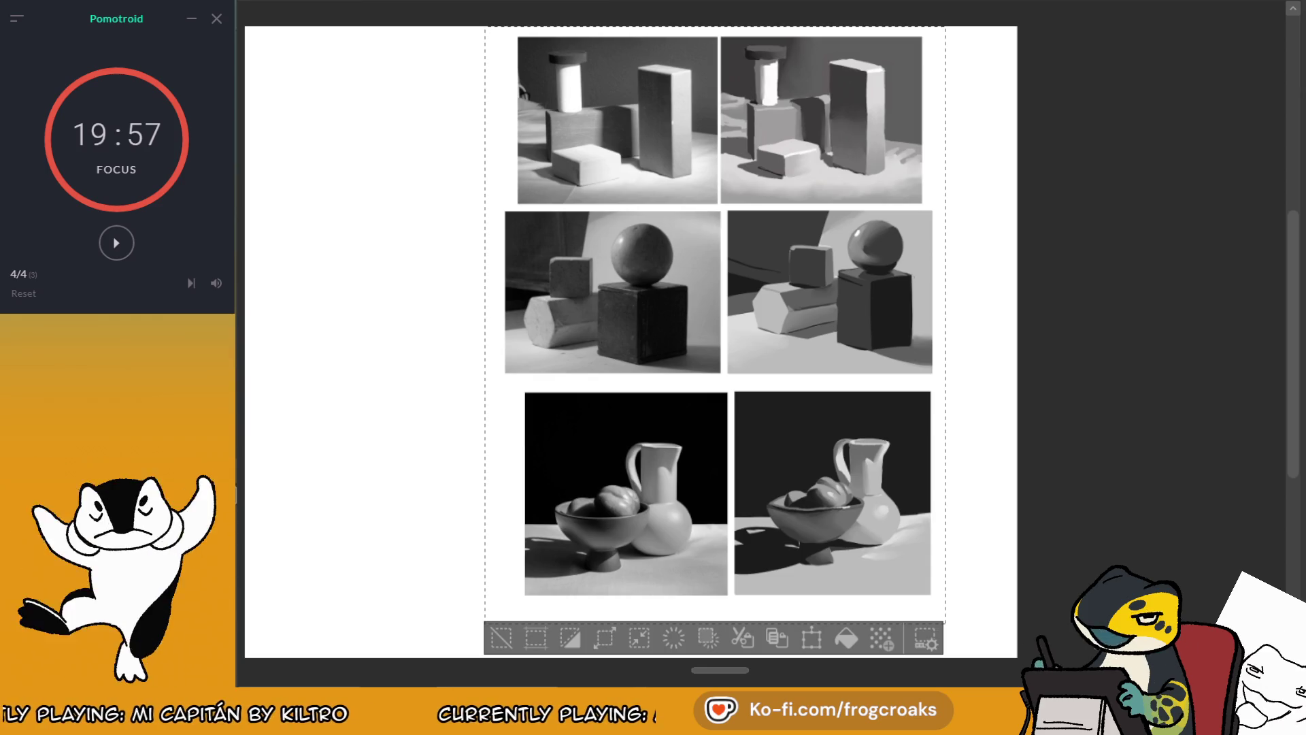
scroll(711, 237, "up", 1)
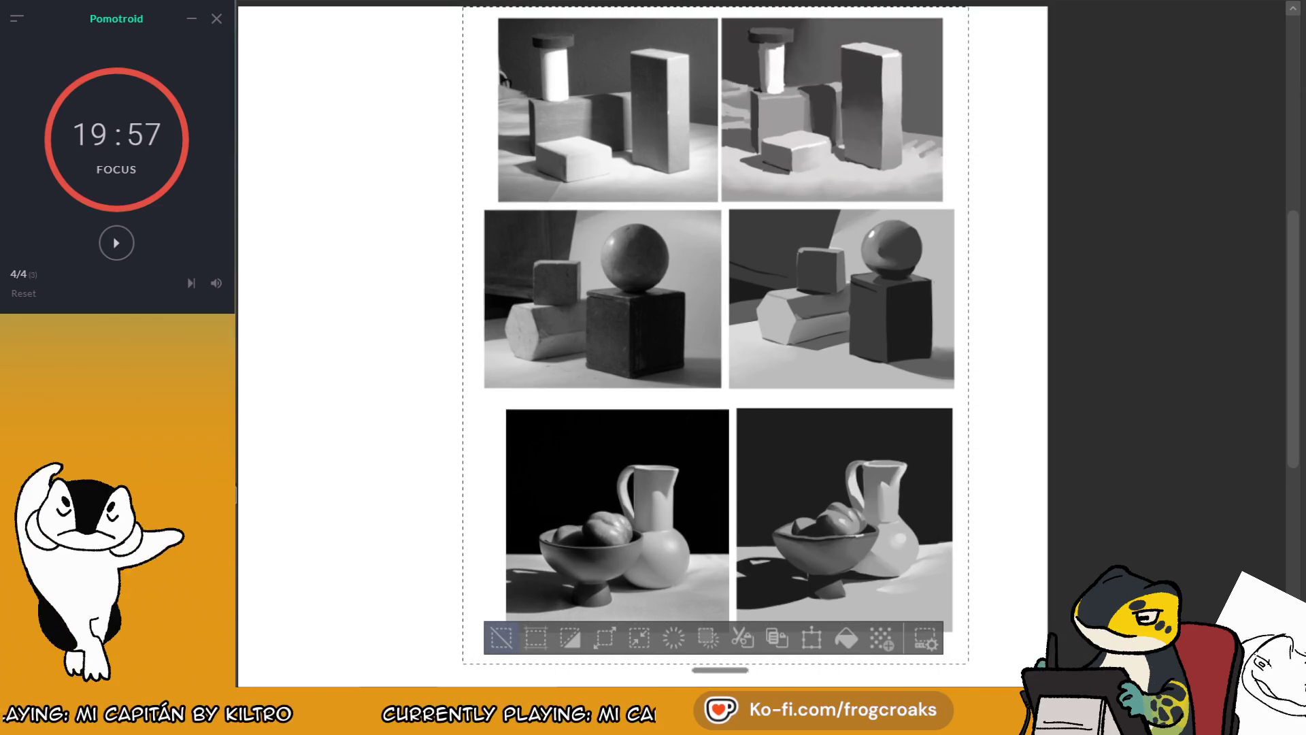
key("ctrl+d")
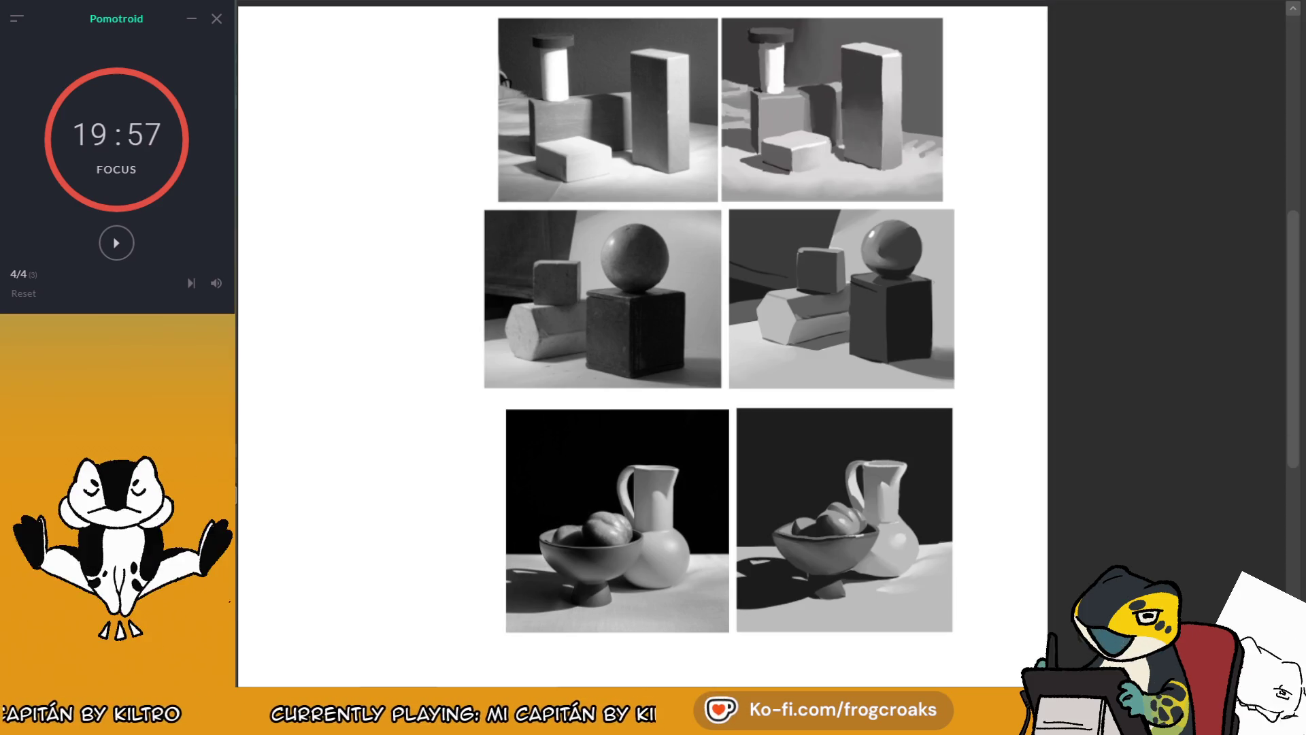
Step: Sketch yellow loops, outlines and an arrow around the small and tall boxes in the top photos
left_click(715, 55)
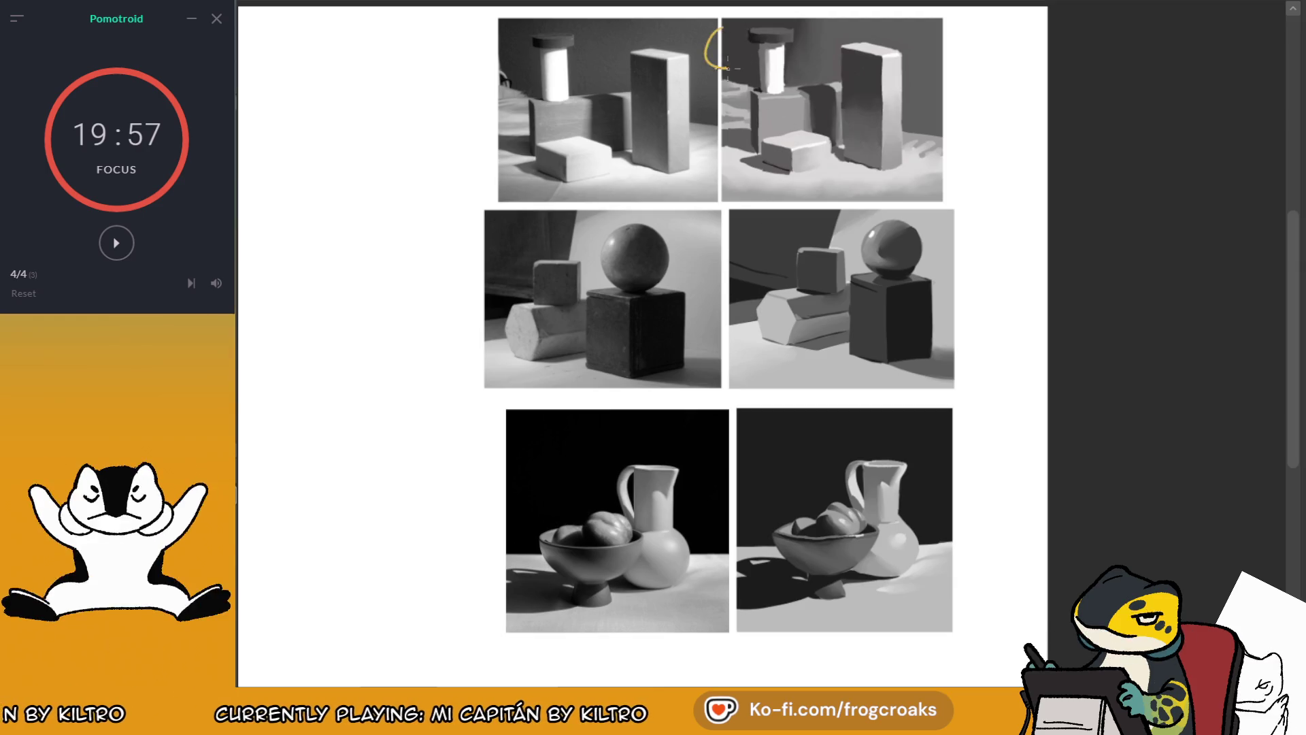
mouse_move(716, 53)
left_mouse_down()
mouse_move(733, 39)
mouse_move(742, 51)
mouse_move(739, 31)
mouse_move(650, 47)
left_mouse_up()
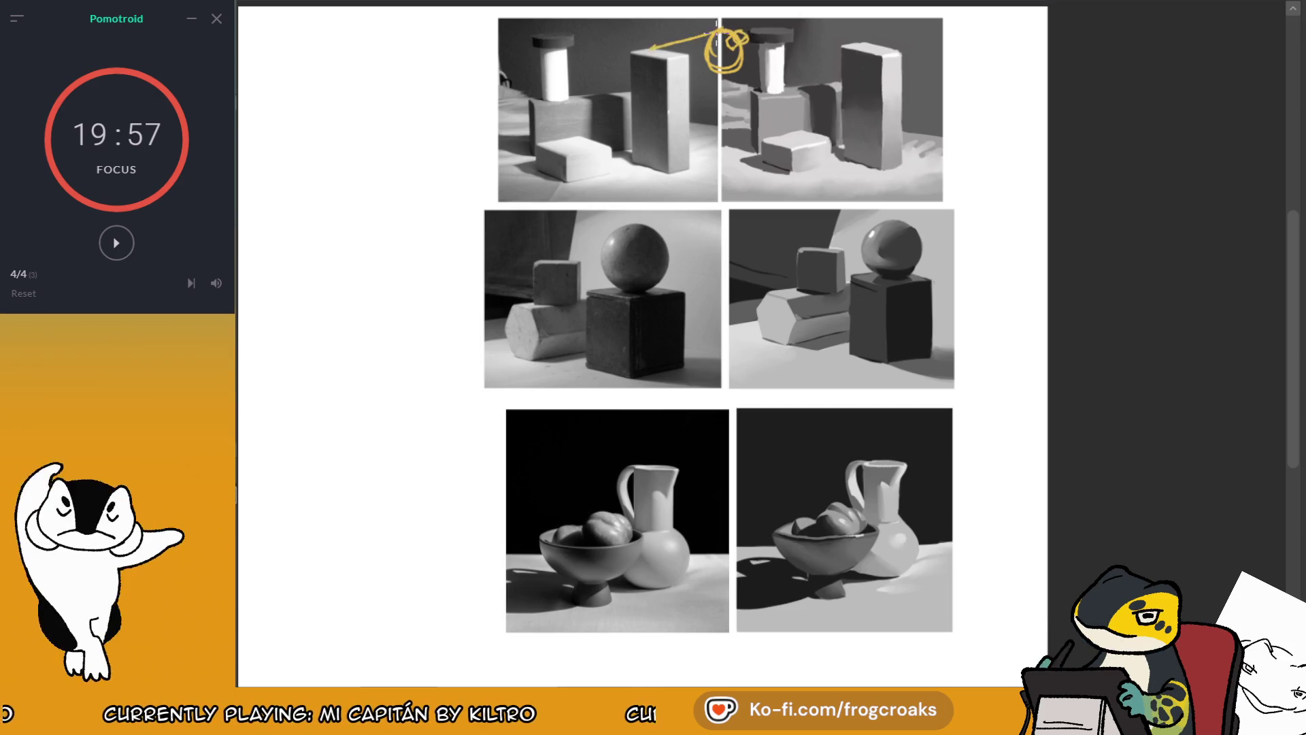
mouse_move(544, 144)
left_mouse_down()
mouse_move(618, 167)
mouse_move(578, 135)
left_mouse_up()
mouse_move(631, 53)
left_mouse_down()
mouse_move(667, 132)
mouse_move(668, 178)
left_mouse_up()
mouse_move(595, 93)
left_mouse_down()
mouse_move(529, 102)
mouse_move(536, 153)
mouse_move(649, 88)
left_mouse_up()
Step: Undo most of those marks and redraw small yellow circles at the top photos' corner
key("ctrl+z")
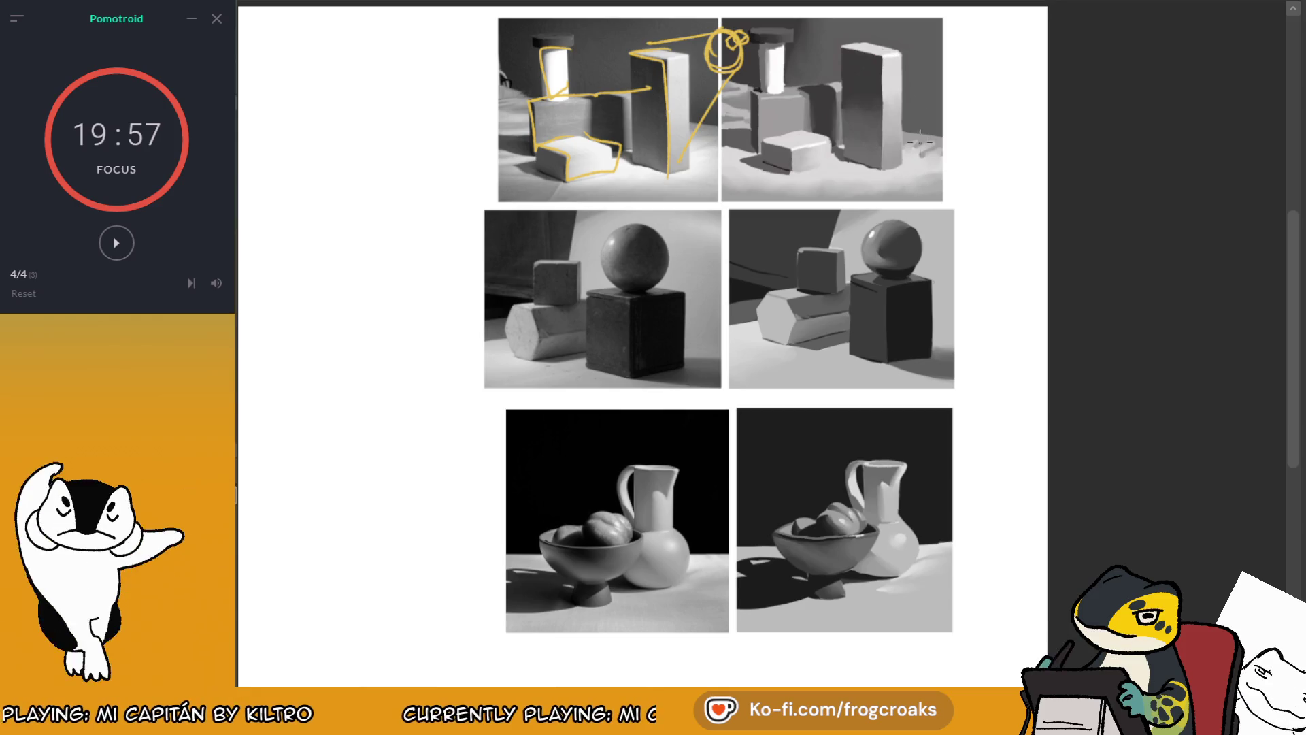
key("ctrl+z")
key("ctrl+z")
key("ctrl+z")
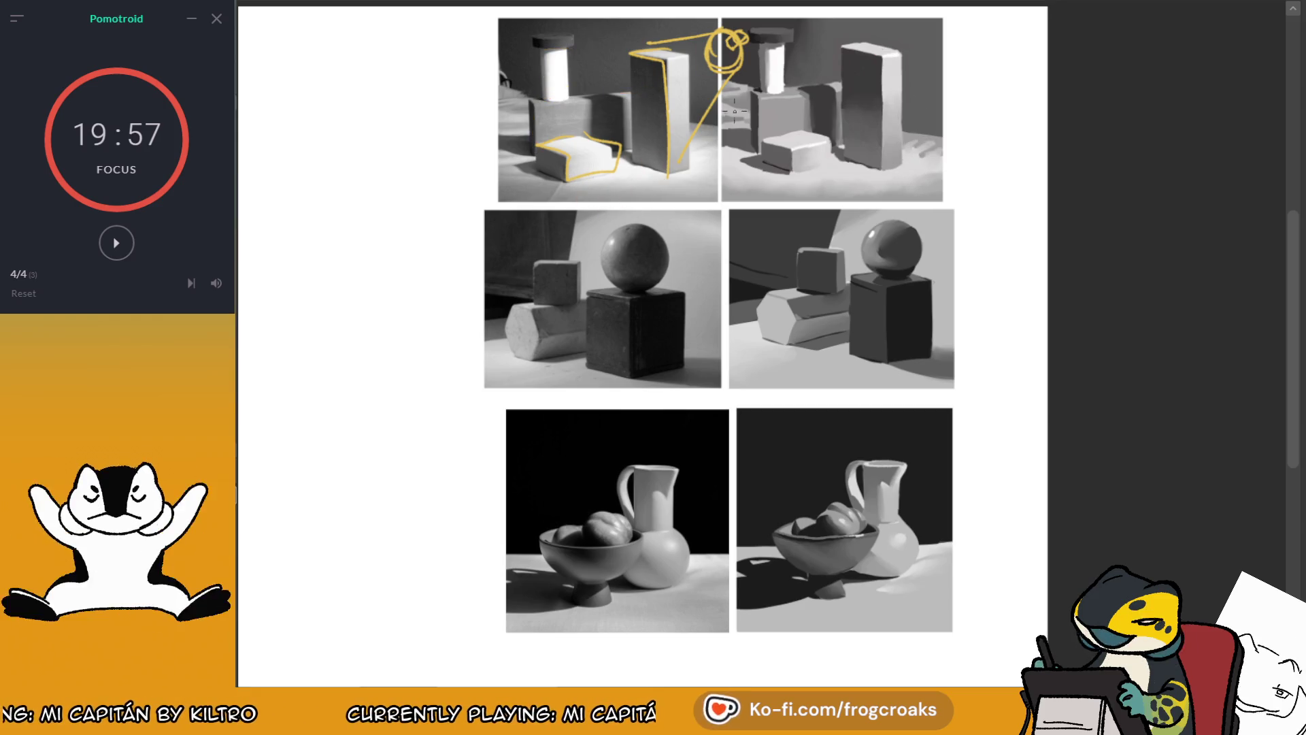
key("ctrl+z")
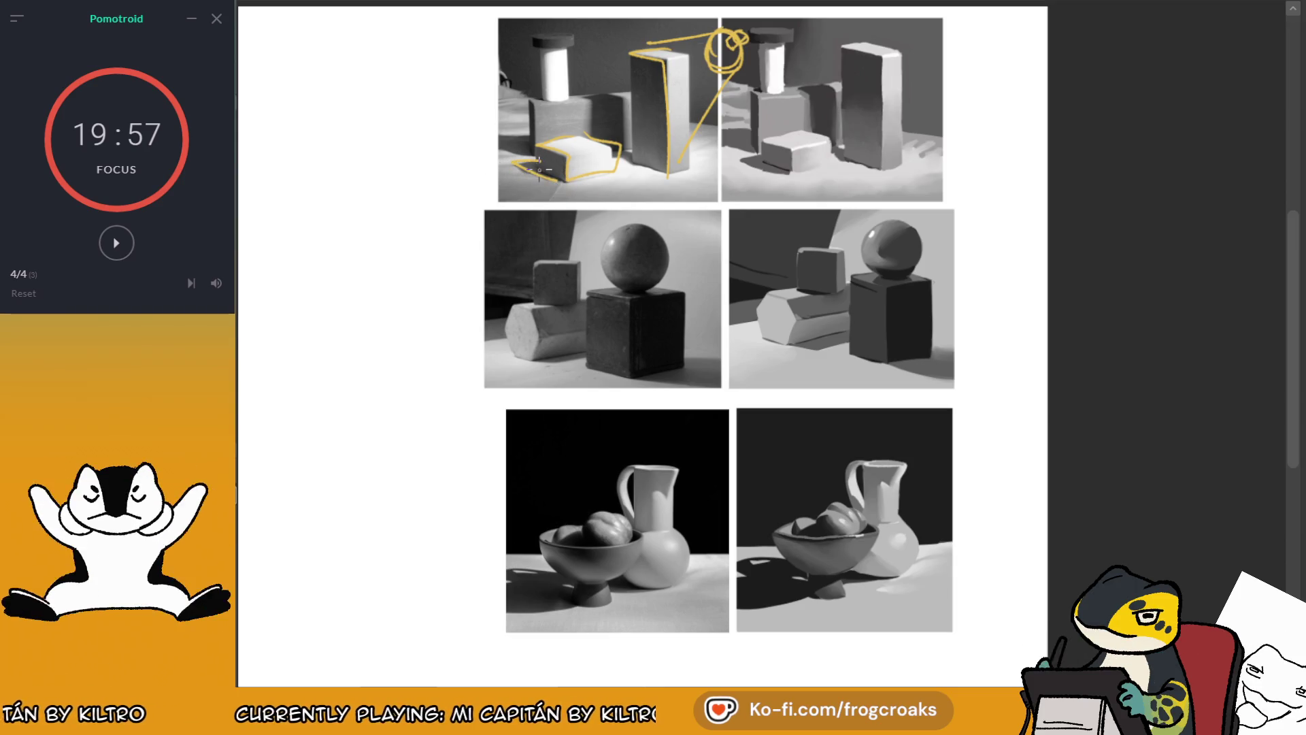
key("ctrl+z")
left_click_drag(541, 158, 513, 161)
key("ctrl+z")
key("ctrl+z")
key("ctrl+z")
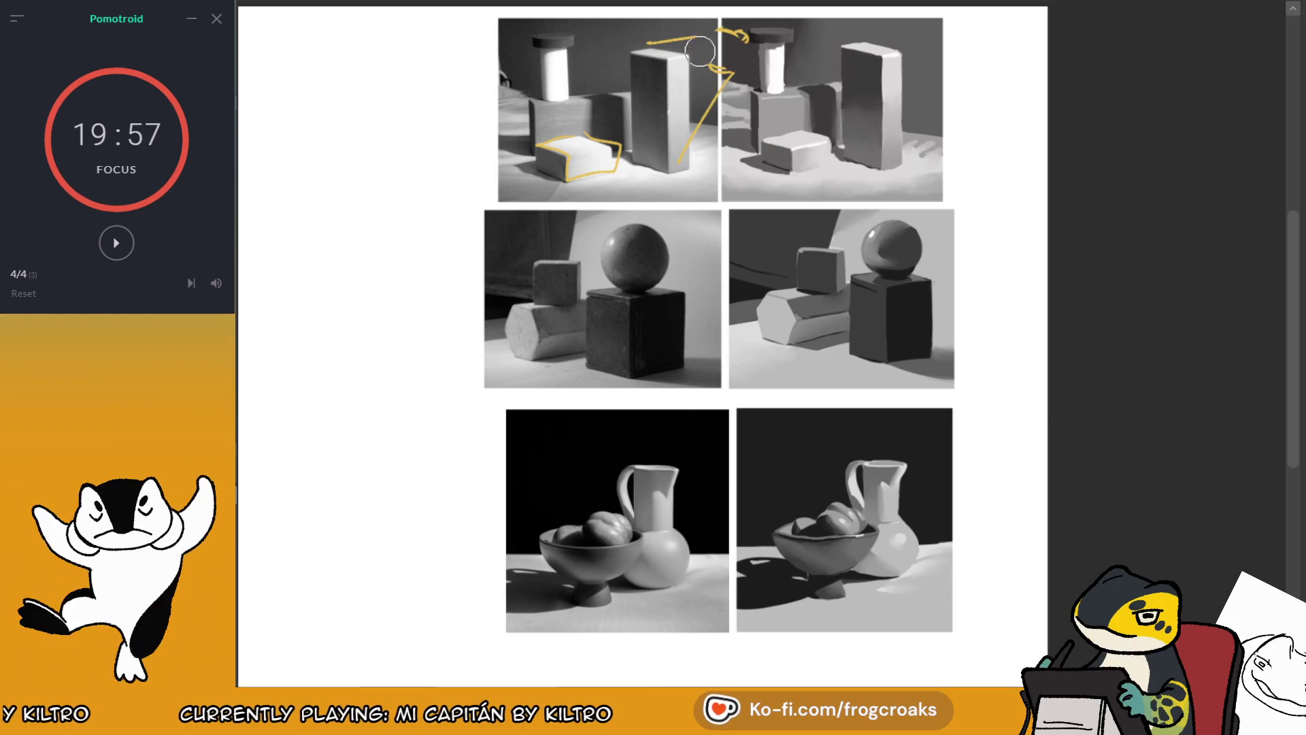
left_click_drag(701, 162, 698, 167)
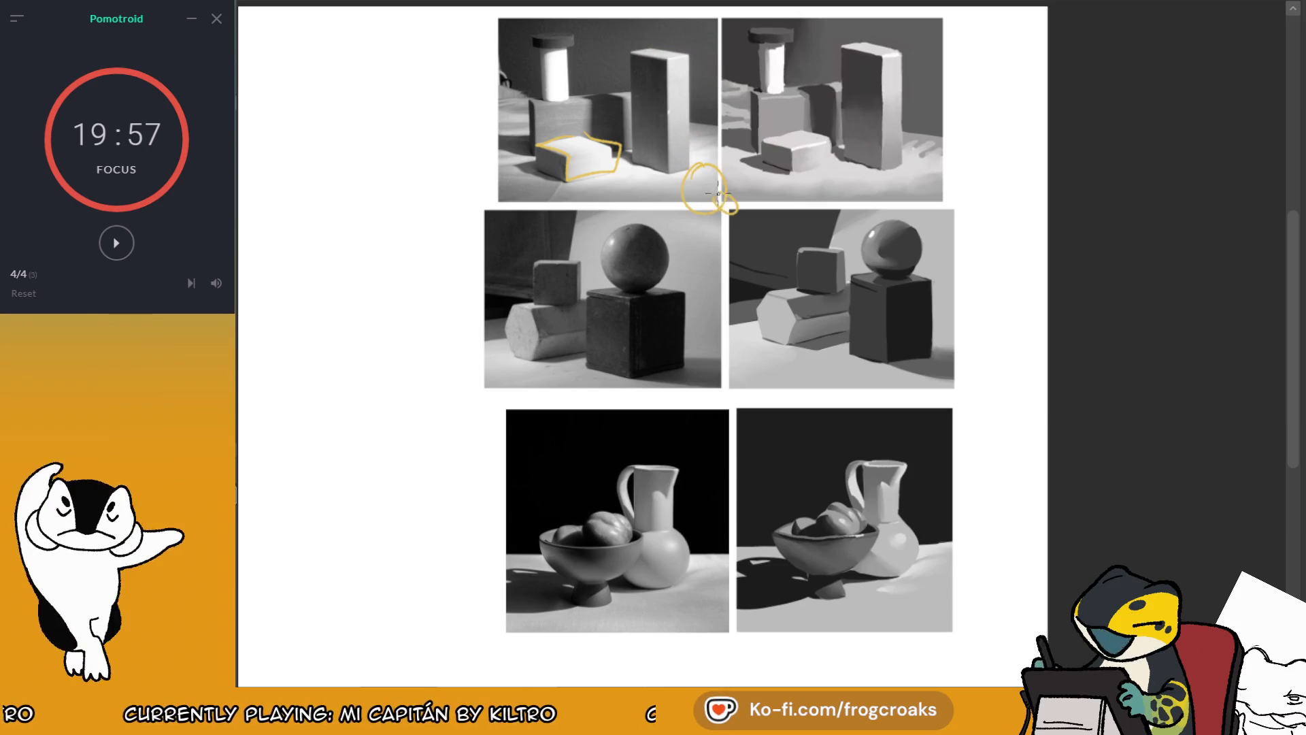
key("ctrl+z")
key("ctrl+z")
key("ctrl+z")
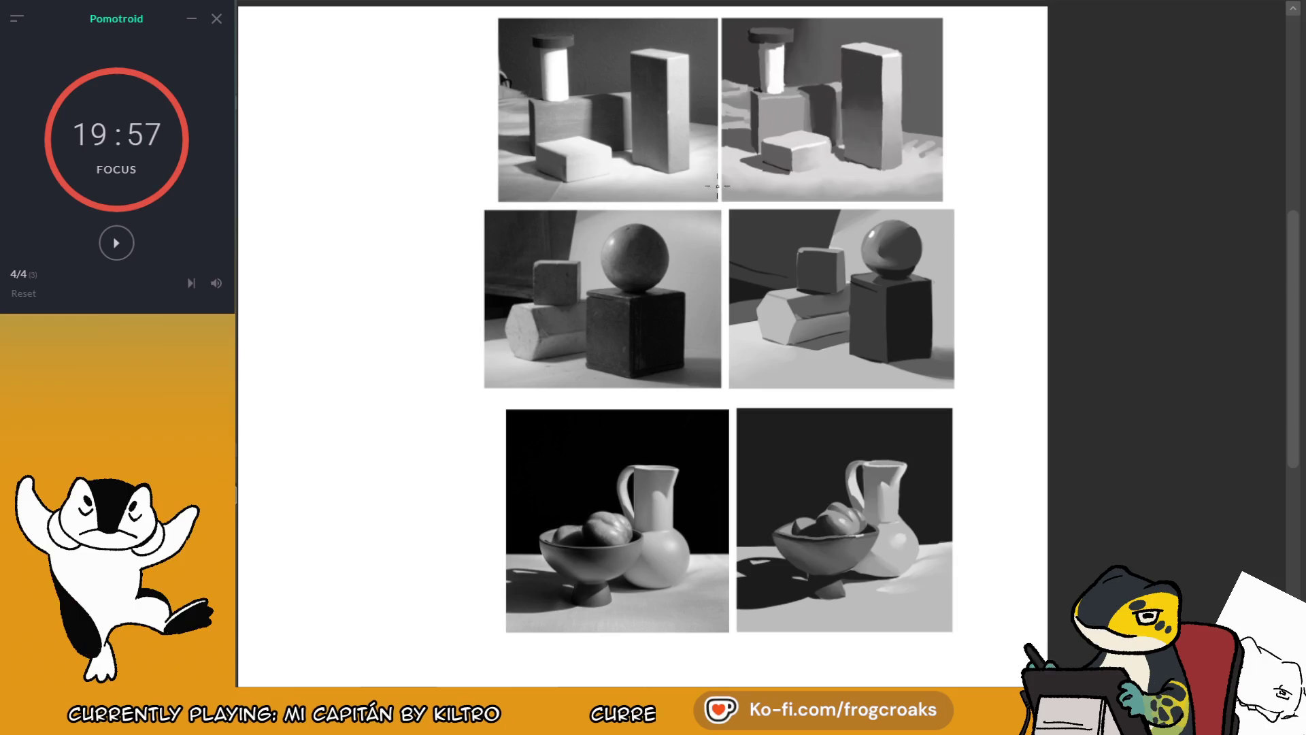
left_click_drag(721, 184, 733, 208)
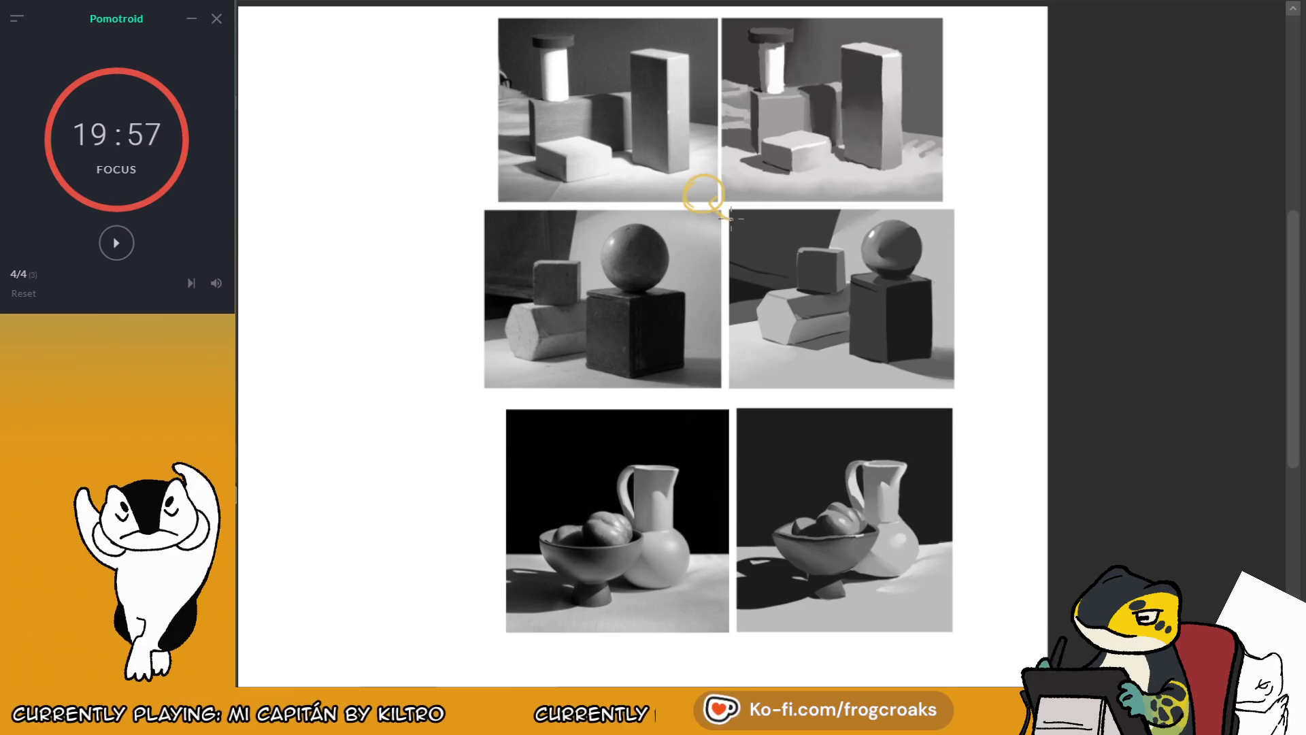
Step: Trial yellow strokes along the cylinder and tall block edges, undoing each in turn
left_click_drag(547, 100, 547, 49)
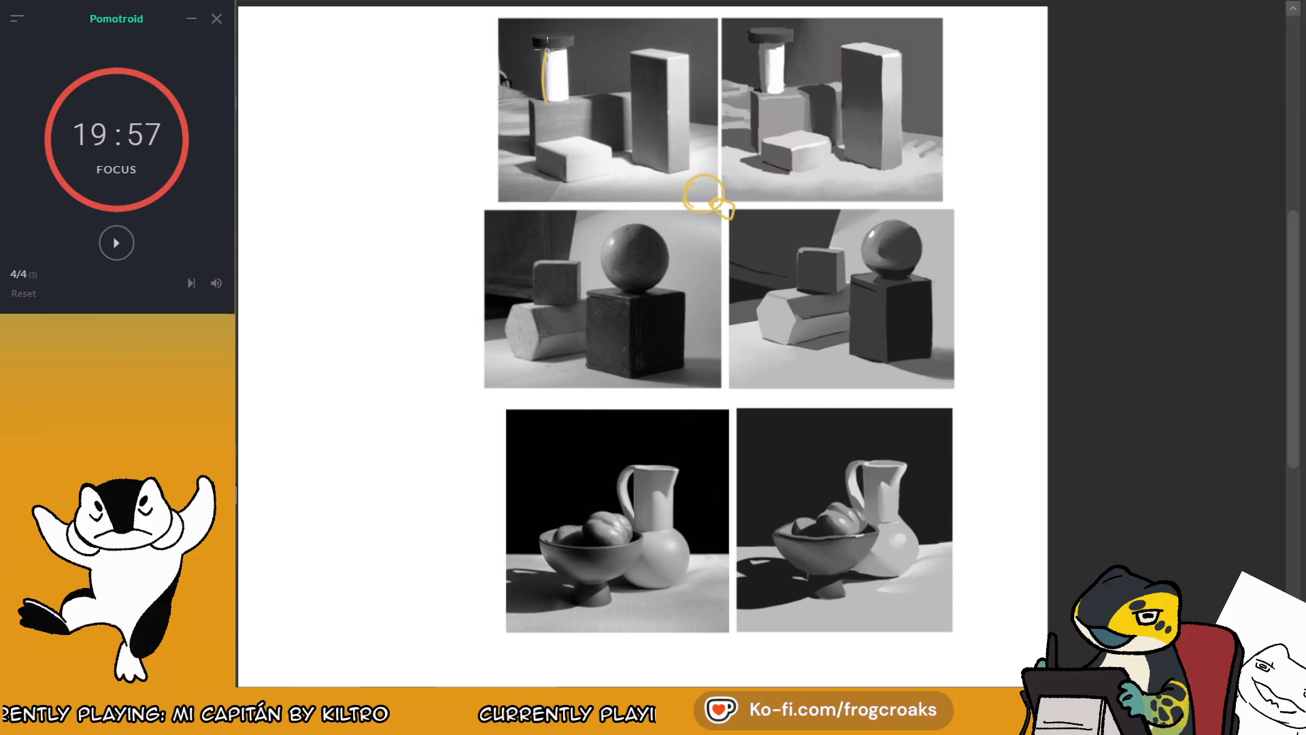
mouse_move(495, 139)
left_mouse_down()
mouse_move(551, 154)
mouse_move(568, 191)
left_mouse_up()
left_click_drag(690, 61, 704, 121)
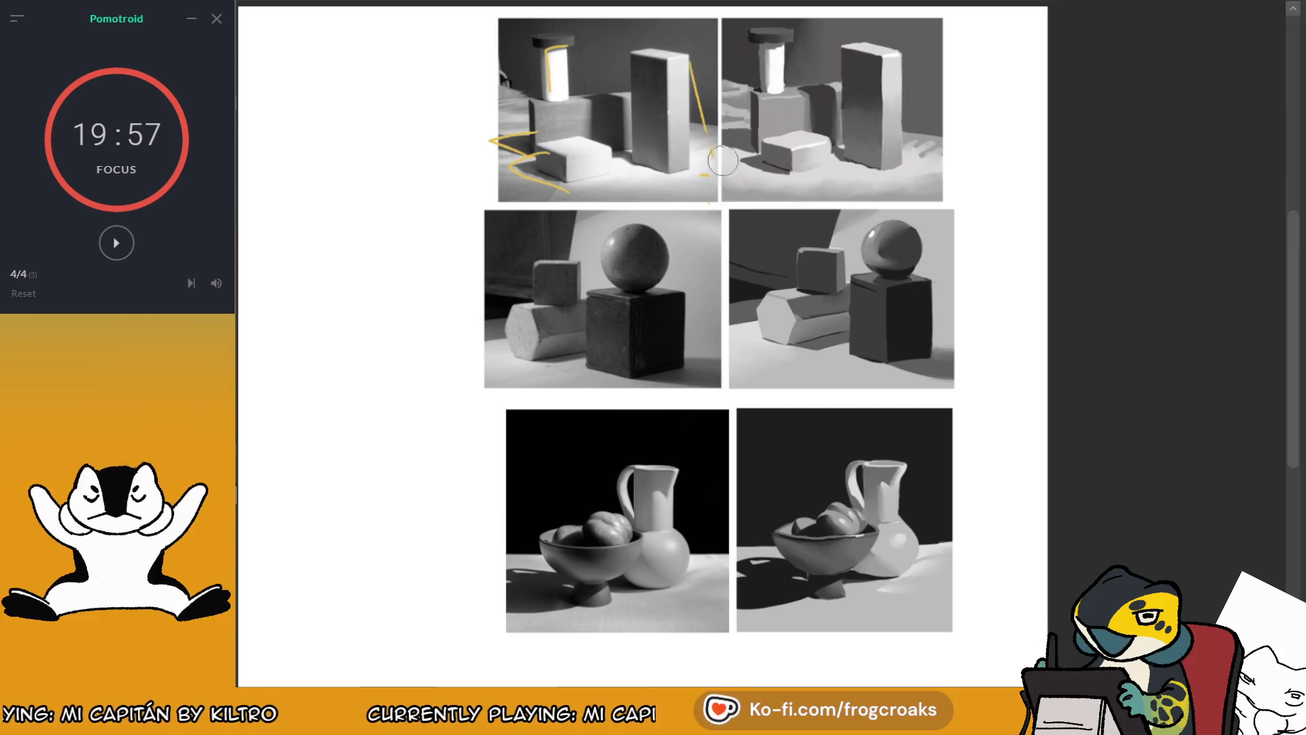
key("ctrl+z")
key("ctrl+z")
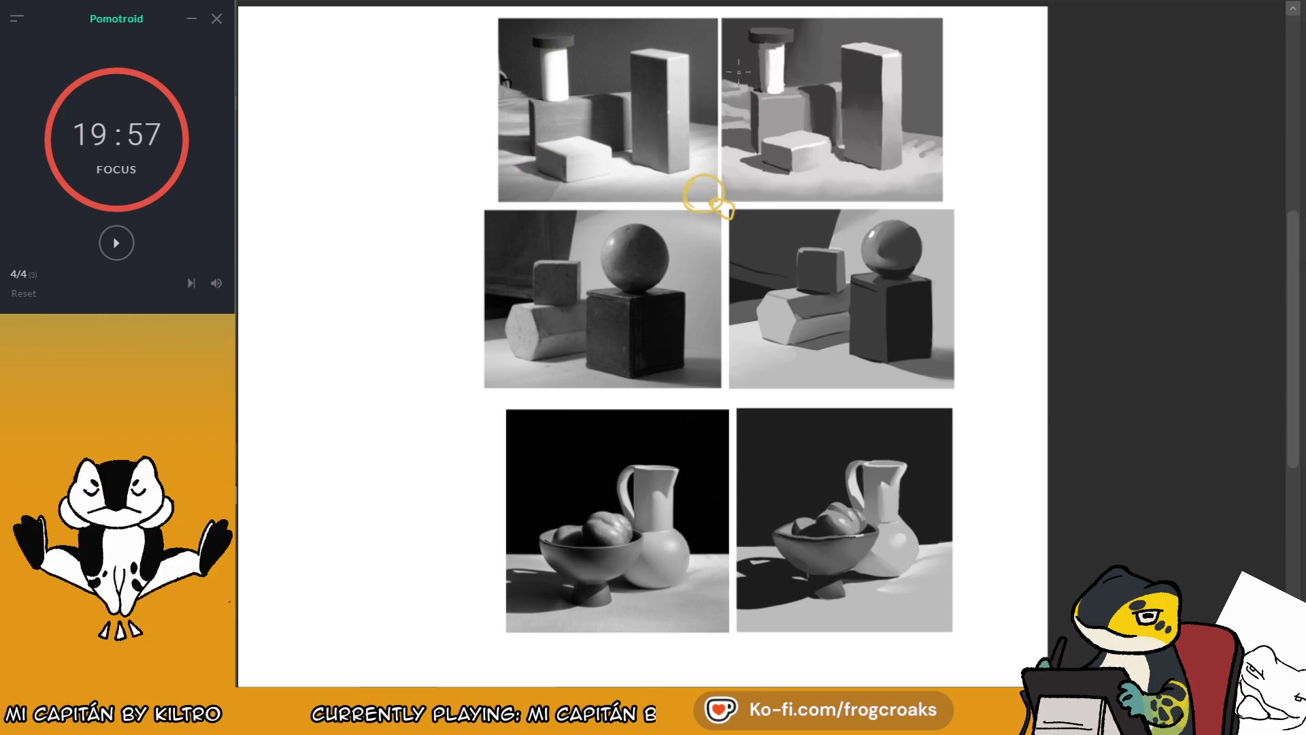
mouse_move(653, 129)
left_mouse_down()
mouse_move(545, 175)
mouse_move(631, 166)
mouse_move(535, 175)
left_mouse_up()
key("ctrl+z")
key("ctrl+z")
mouse_move(670, 130)
left_mouse_down()
mouse_move(490, 153)
mouse_move(633, 191)
left_mouse_up()
key("ctrl+z")
left_click_drag(687, 42, 716, 174)
key("ctrl+z")
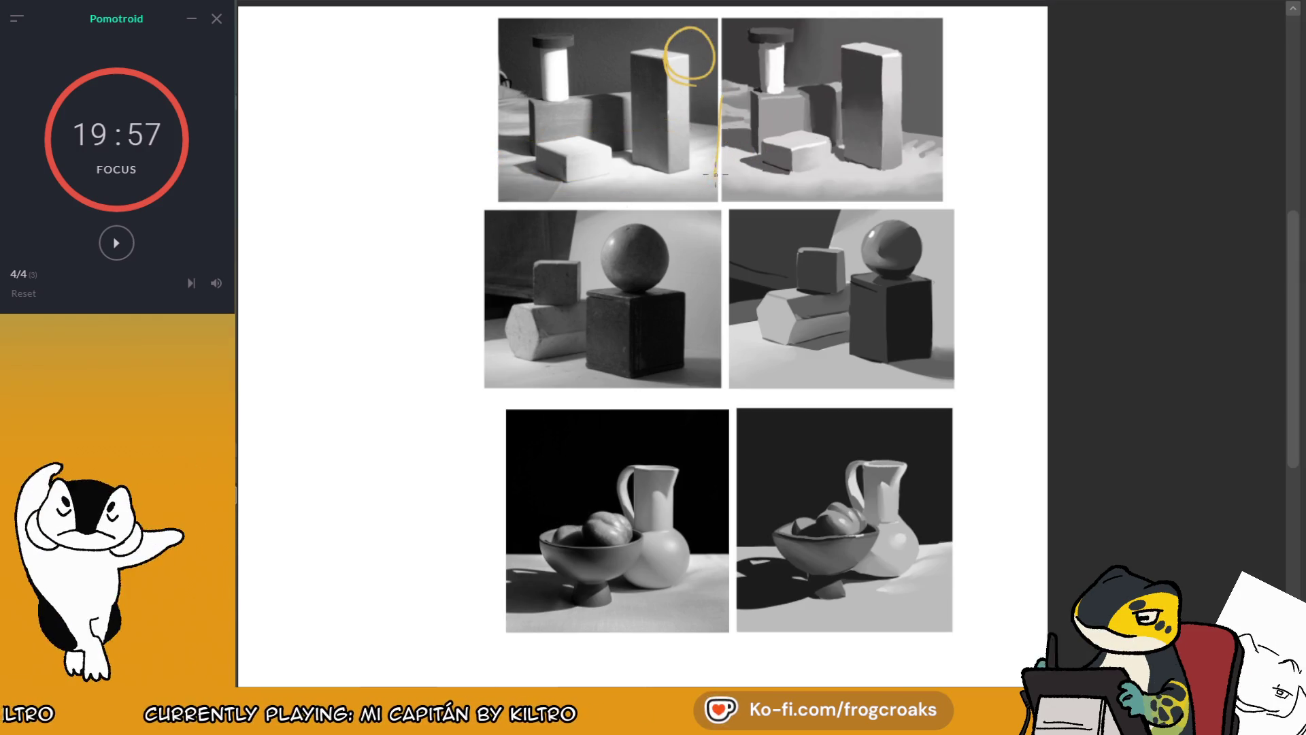
left_click_drag(634, 60, 658, 195)
key("ctrl+z")
key("ctrl+z")
key("ctrl+z")
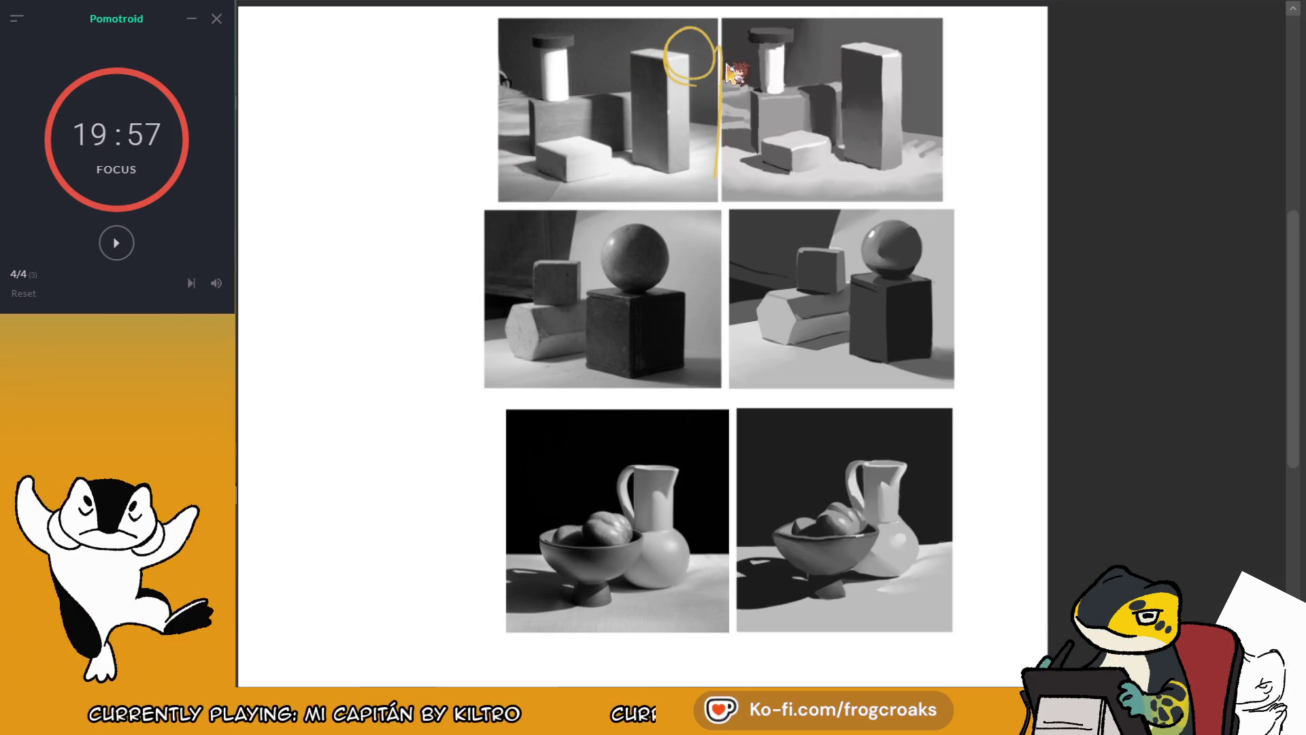
Step: Centre the middle study pair and outline the cube's front face, undoing the stray arrow and curve
left_click_drag(498, 372, 536, 338)
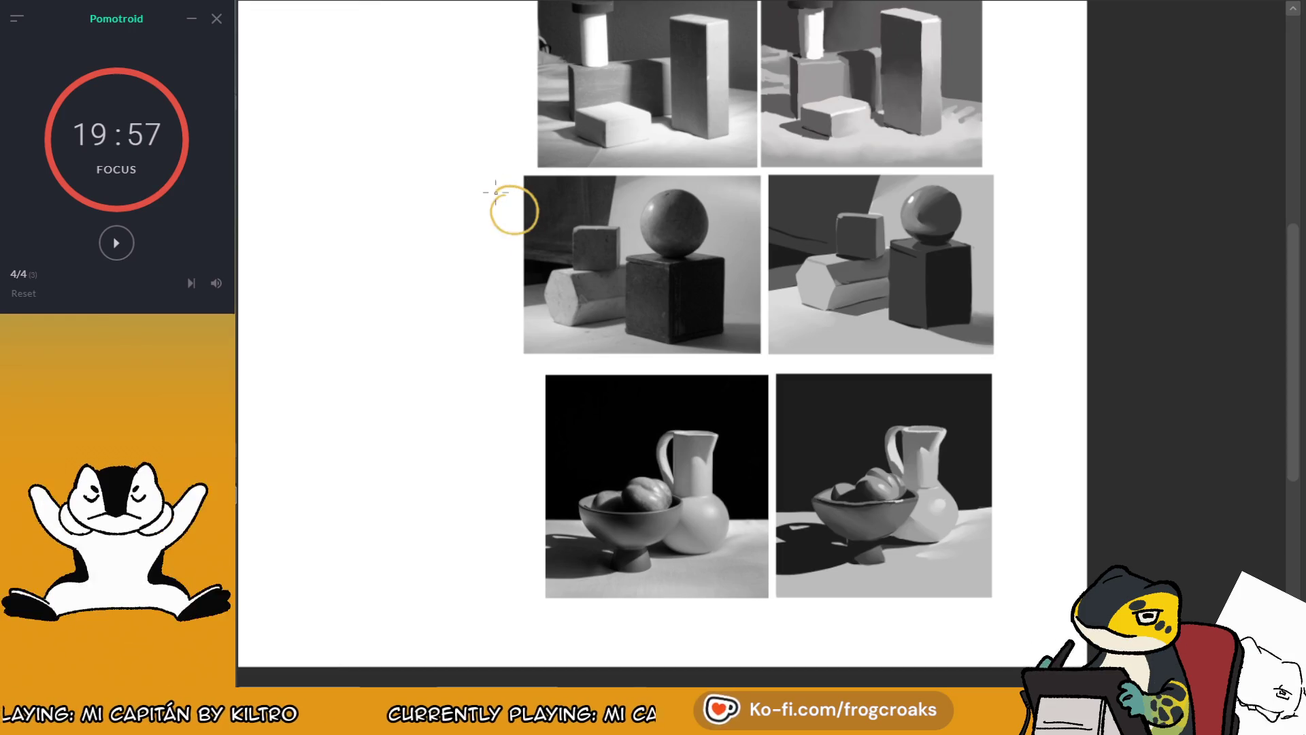
left_click_drag(619, 264, 569, 270)
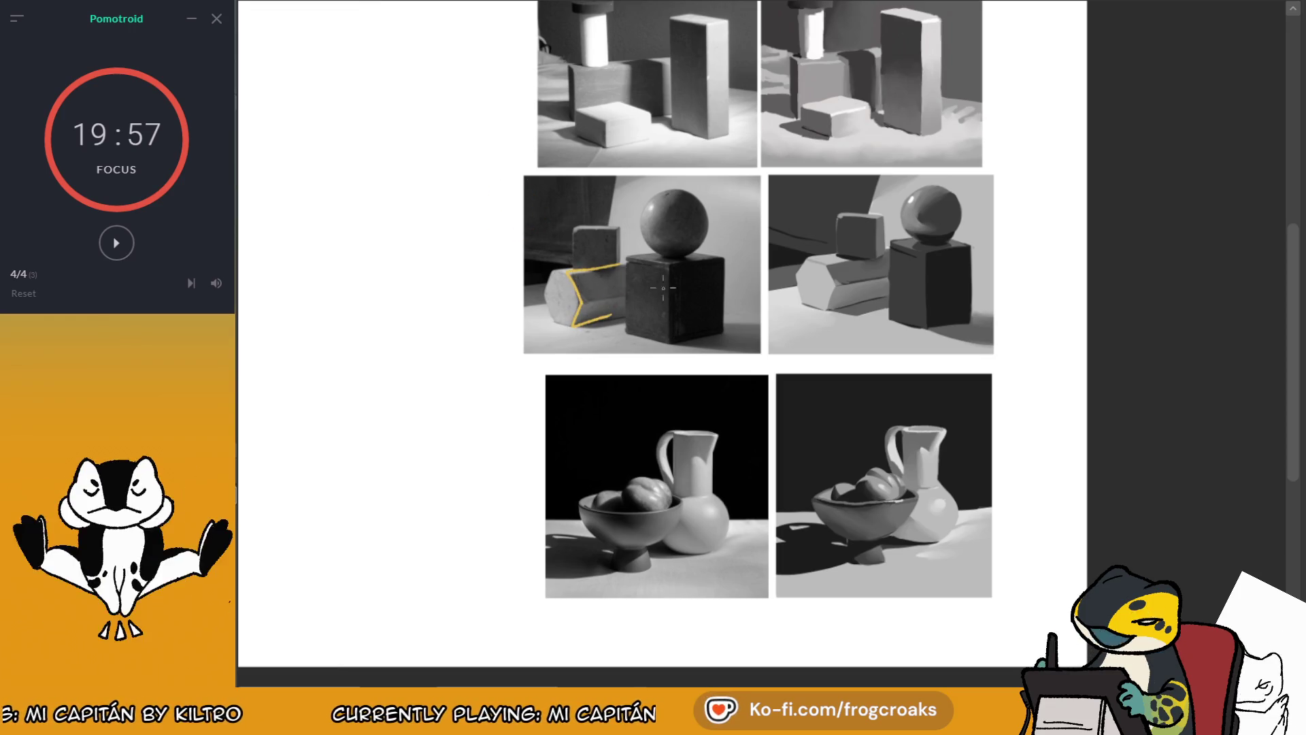
mouse_move(669, 267)
left_mouse_down()
mouse_move(680, 344)
mouse_move(723, 293)
mouse_move(672, 343)
mouse_move(723, 262)
left_mouse_up()
key("ctrl+z")
left_click_drag(691, 294, 756, 297)
mouse_move(515, 263)
left_mouse_down()
mouse_move(495, 277)
mouse_move(524, 292)
left_mouse_up()
key("ctrl+z")
mouse_move(475, 196)
left_mouse_down()
mouse_move(478, 225)
mouse_move(468, 200)
mouse_move(520, 204)
mouse_move(469, 182)
left_mouse_up()
key("ctrl+z")
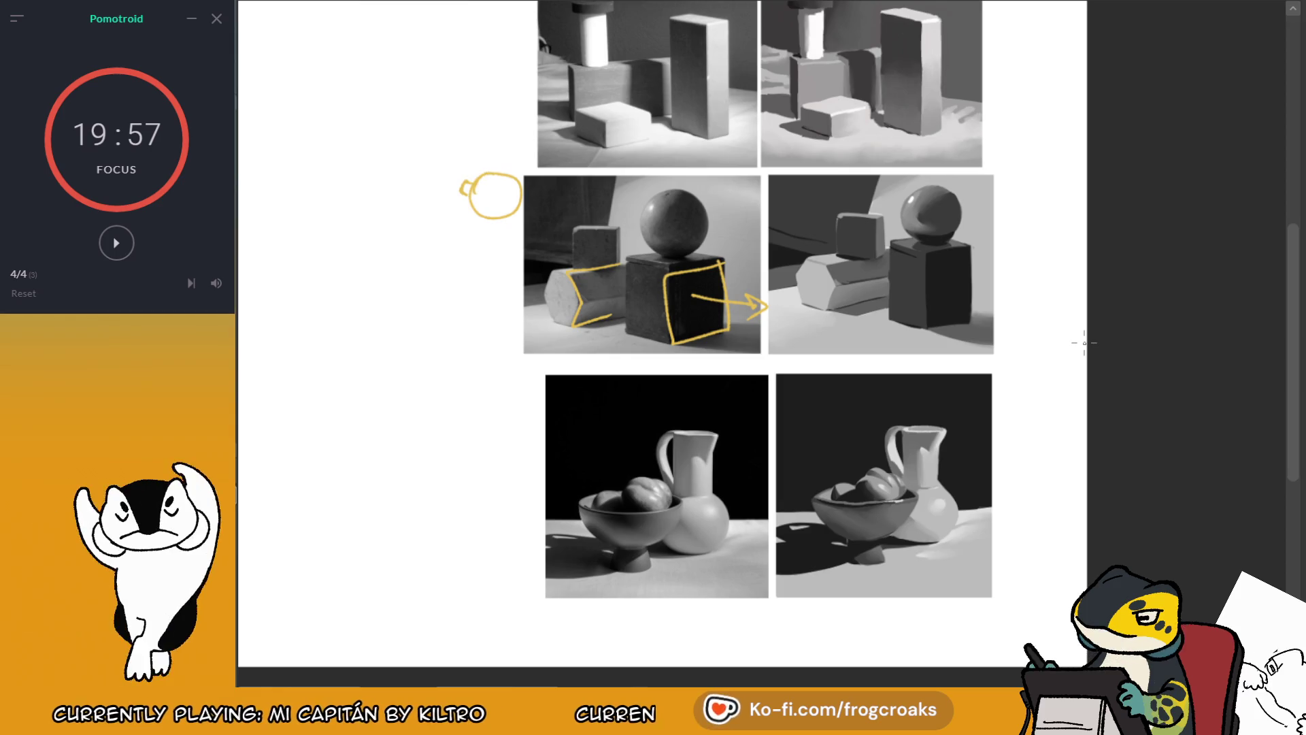
Step: Erase the yellow outlines on the hexagonal prism and cube, and the squiggle by the circle
key("e")
mouse_move(711, 269)
left_mouse_down()
mouse_move(562, 289)
mouse_move(715, 320)
mouse_move(774, 300)
left_mouse_up()
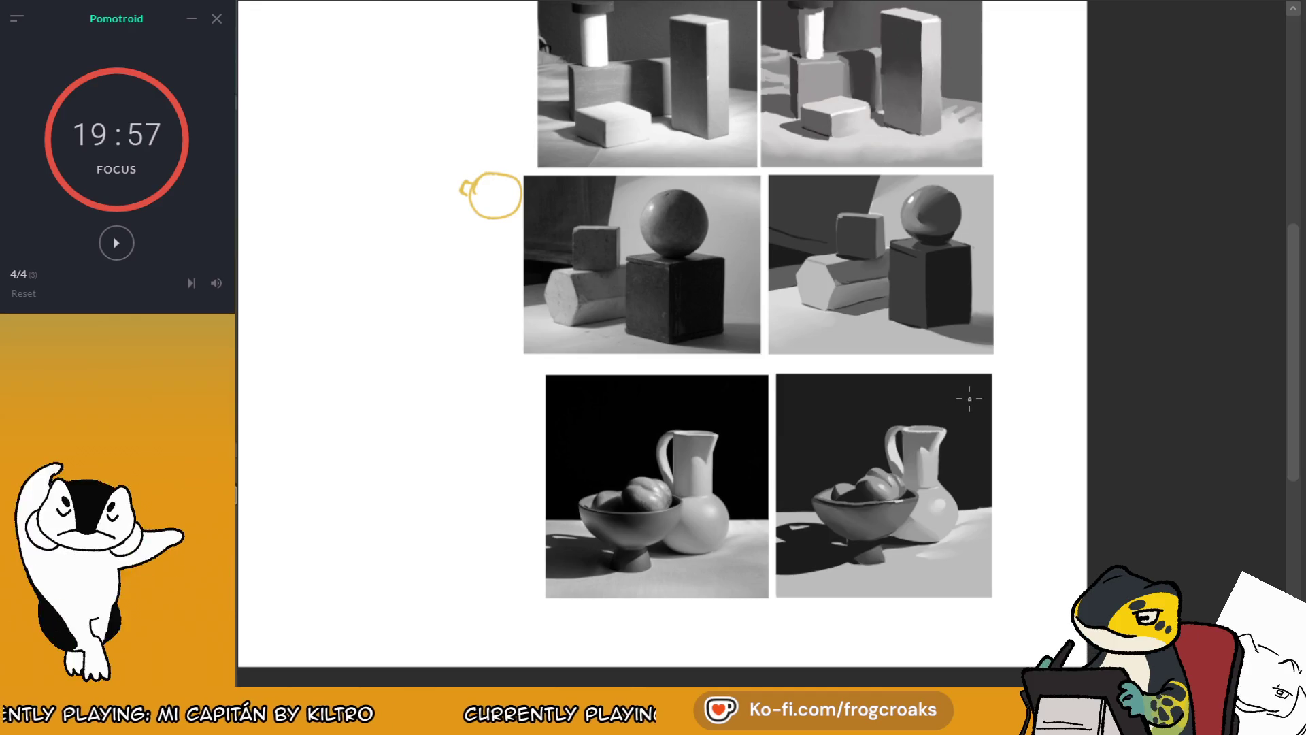
left_click_drag(522, 185, 619, 225)
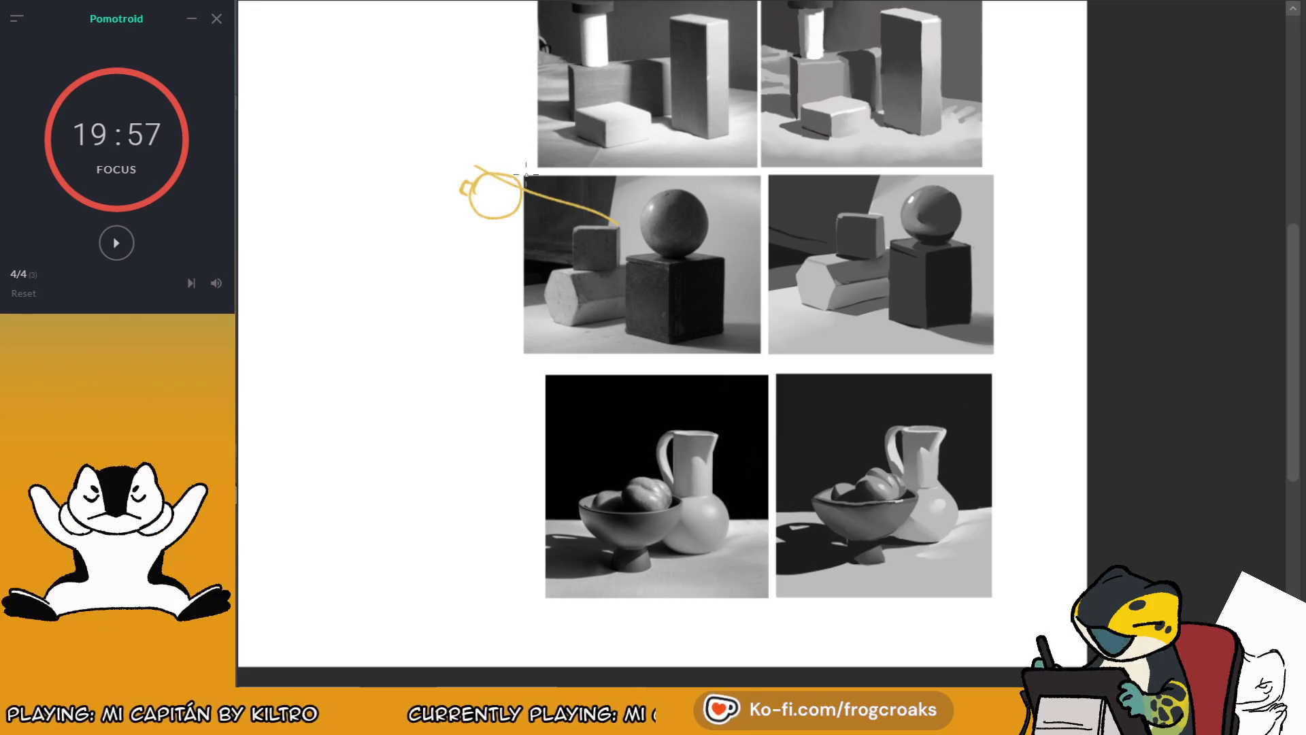
left_click_drag(475, 166, 669, 195)
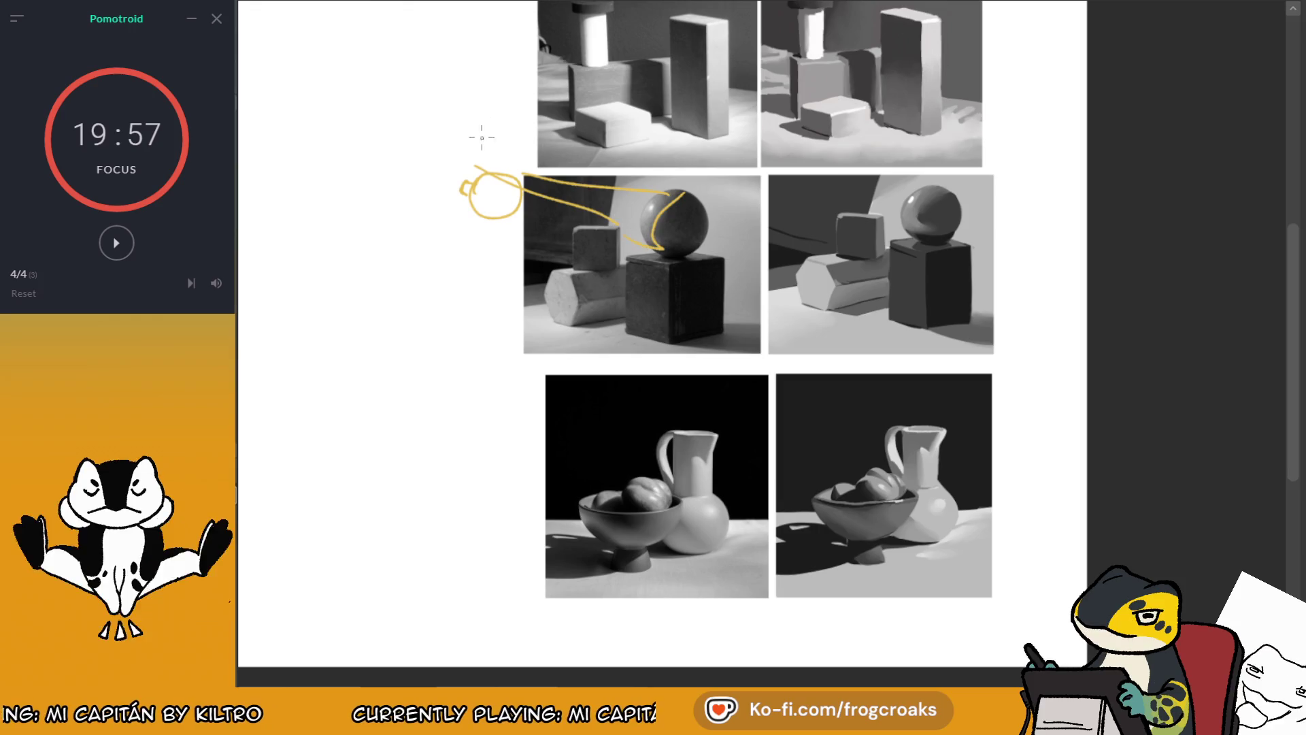
key("e")
left_click_drag(462, 187, 485, 185)
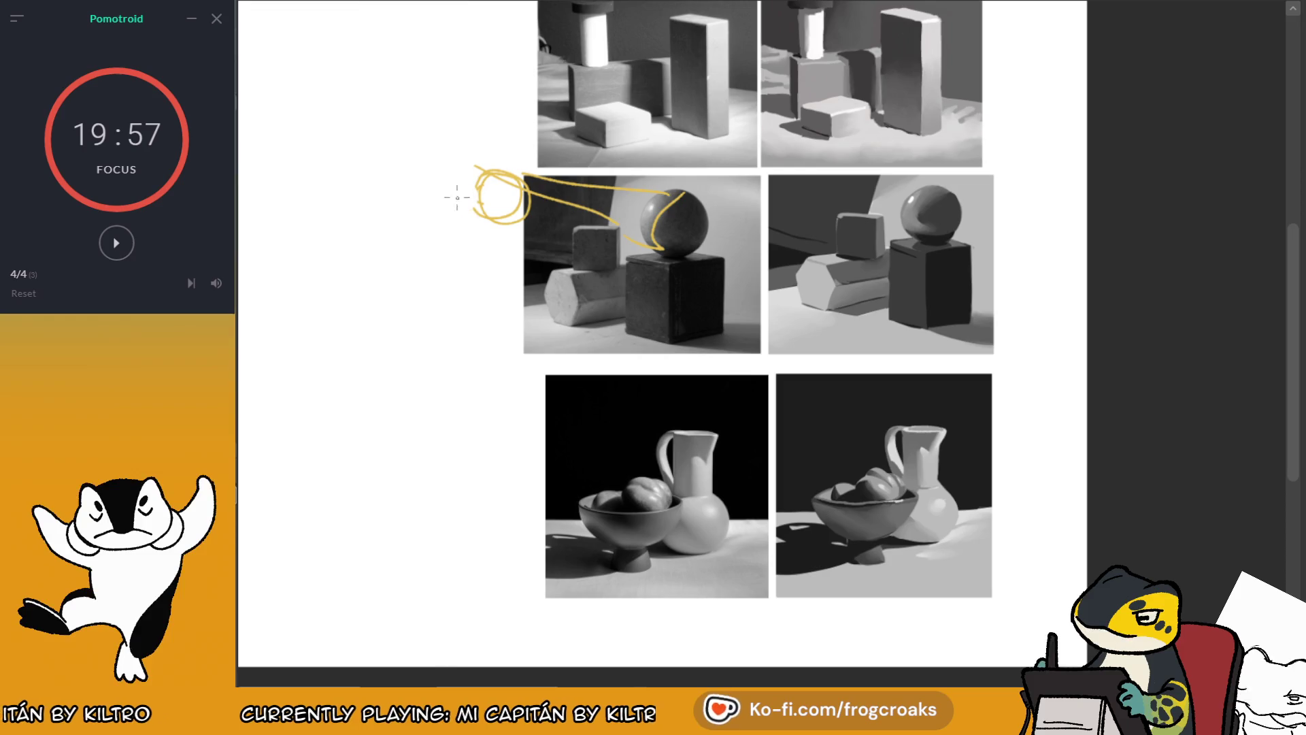
Step: Remove the remaining yellow lines around the photos, leaving only a few small ticks on the cube
left_click_drag(439, 175, 436, 193)
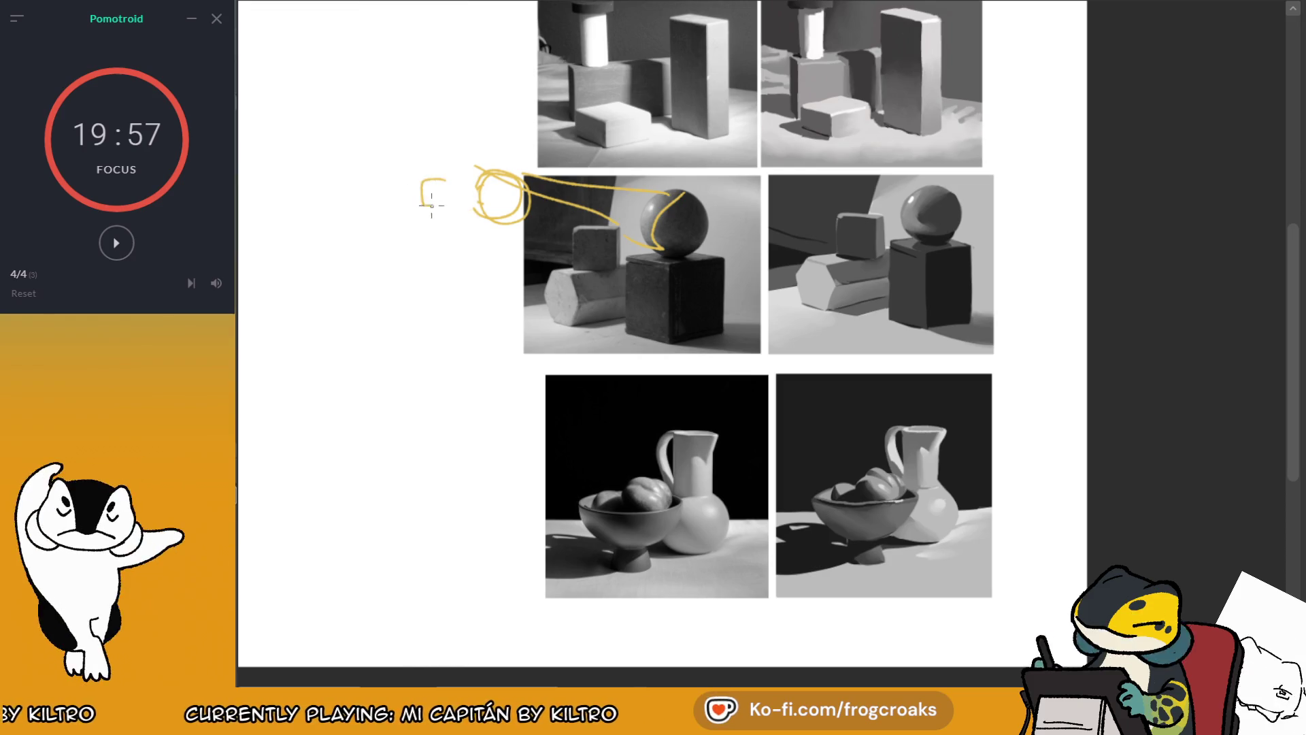
key("ctrl+z")
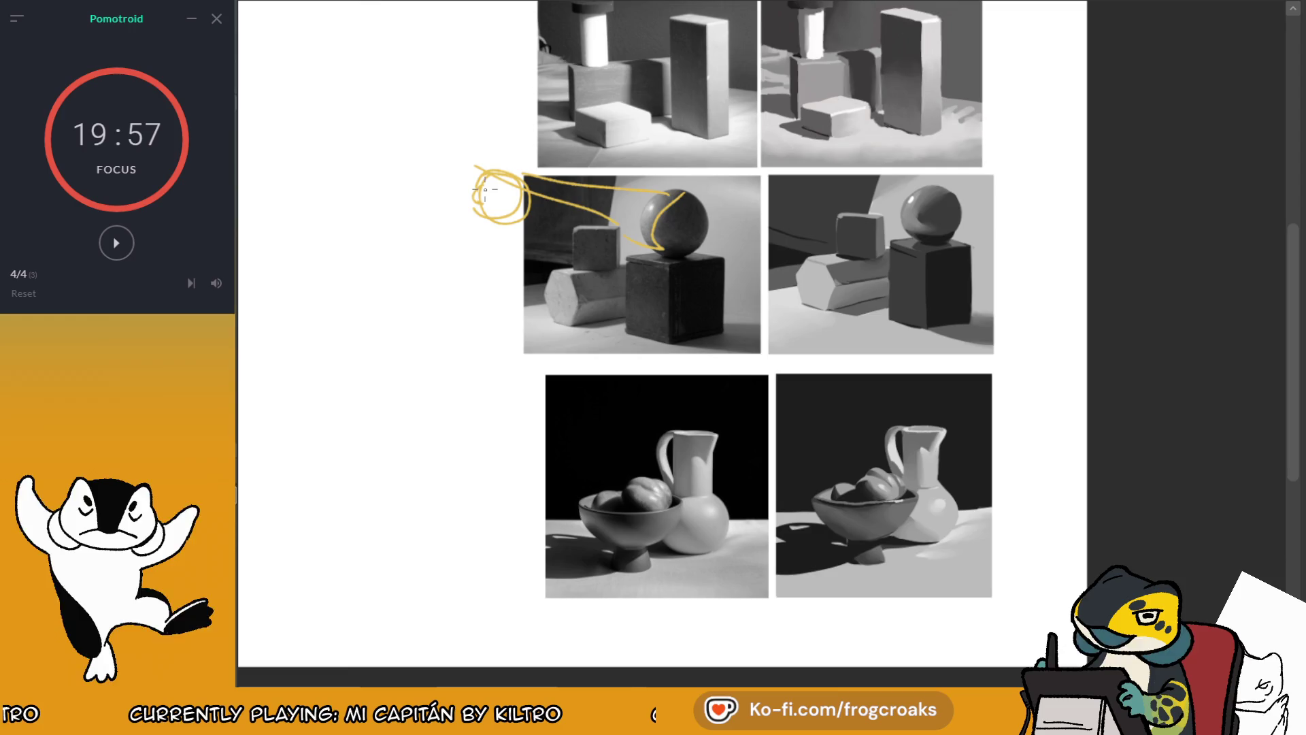
left_click_drag(480, 205, 527, 333)
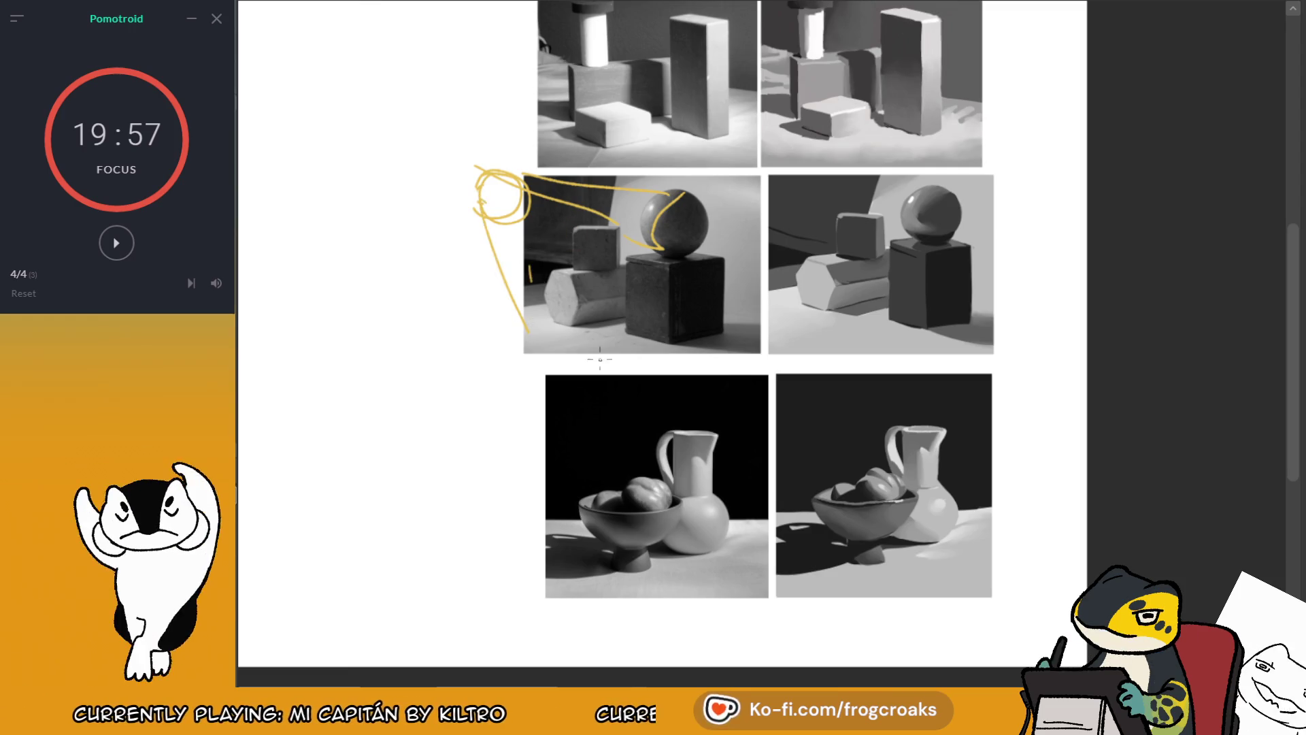
left_click_drag(635, 336, 534, 360)
key("ctrl+z")
key("ctrl+z")
key("ctrl+z")
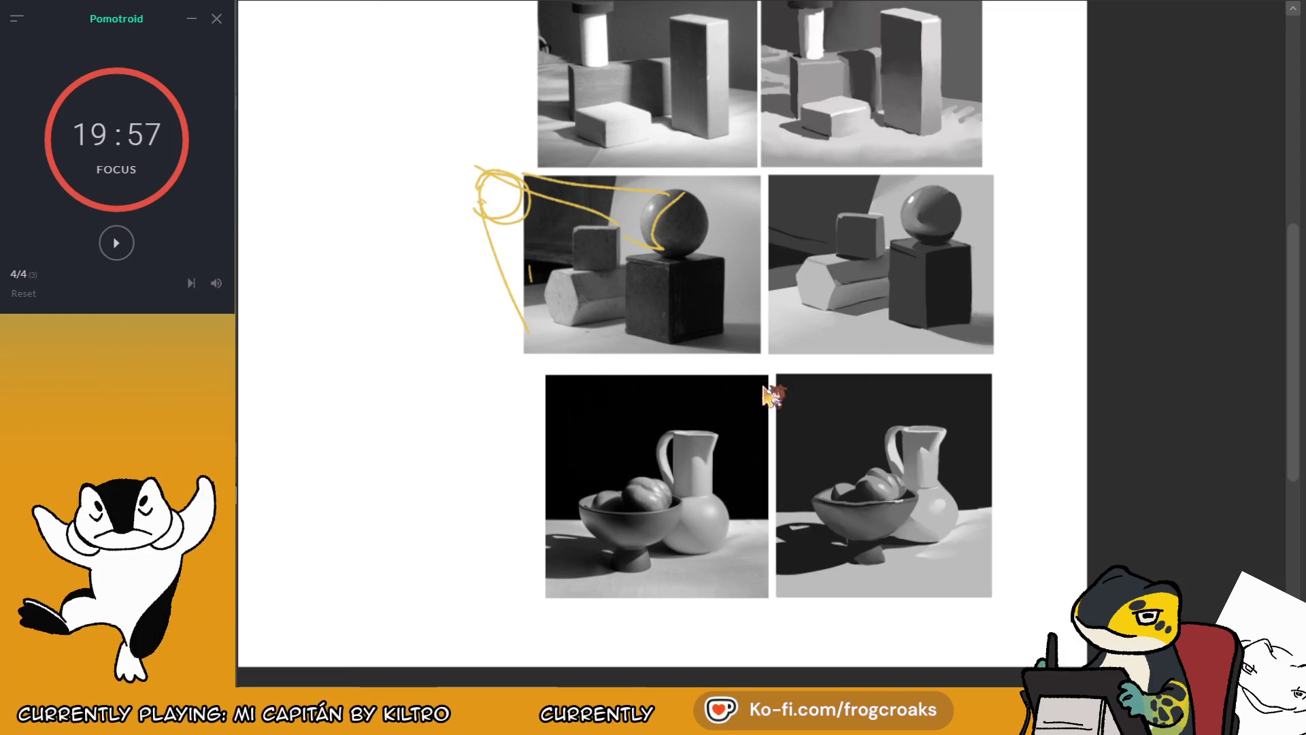
key("ctrl+z")
key("ctrl+z")
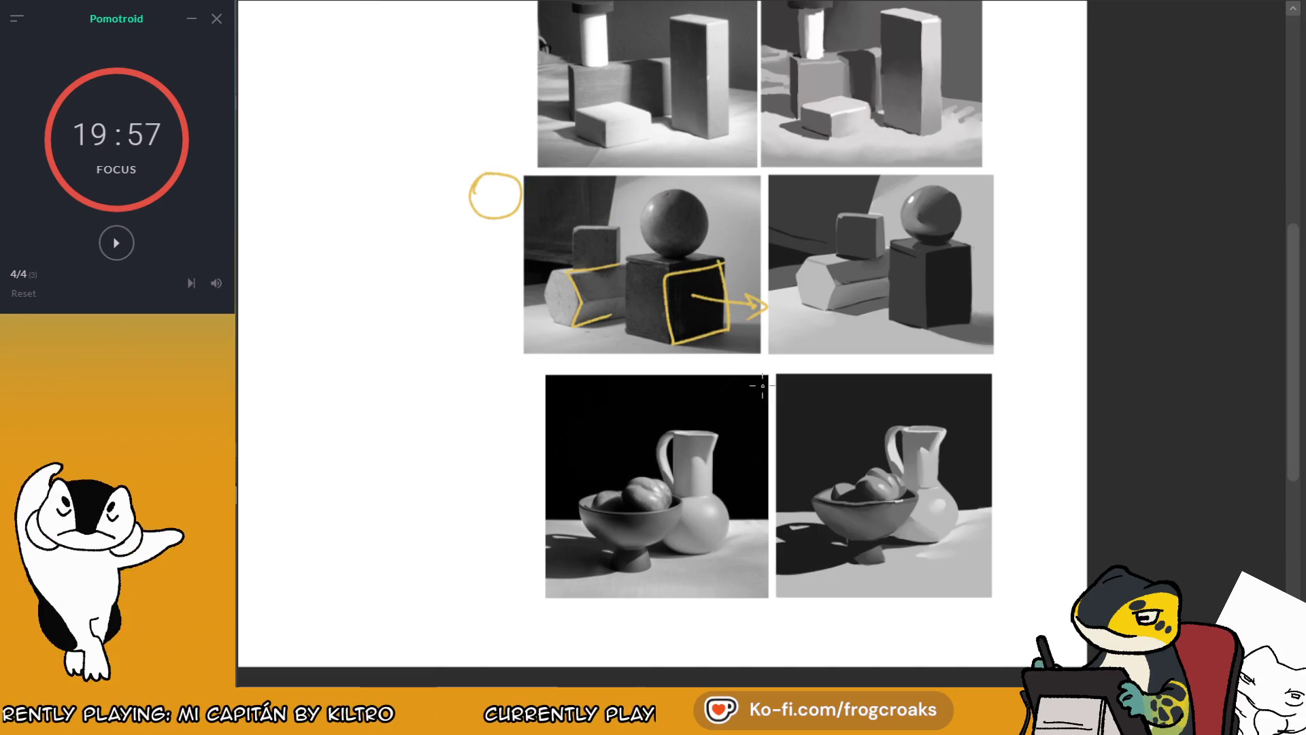
left_click_drag(762, 299, 606, 287)
key("ctrl+z")
key("ctrl+z")
key("ctrl+z")
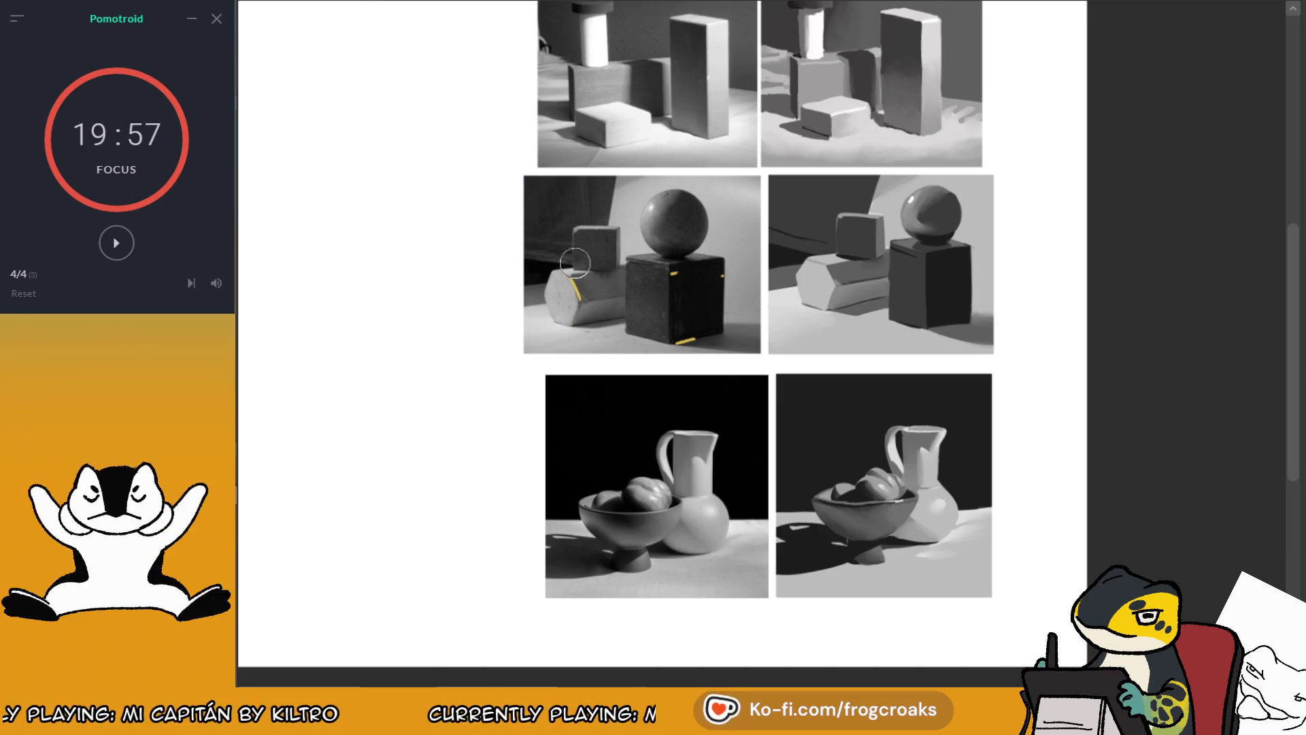
key("ctrl+z")
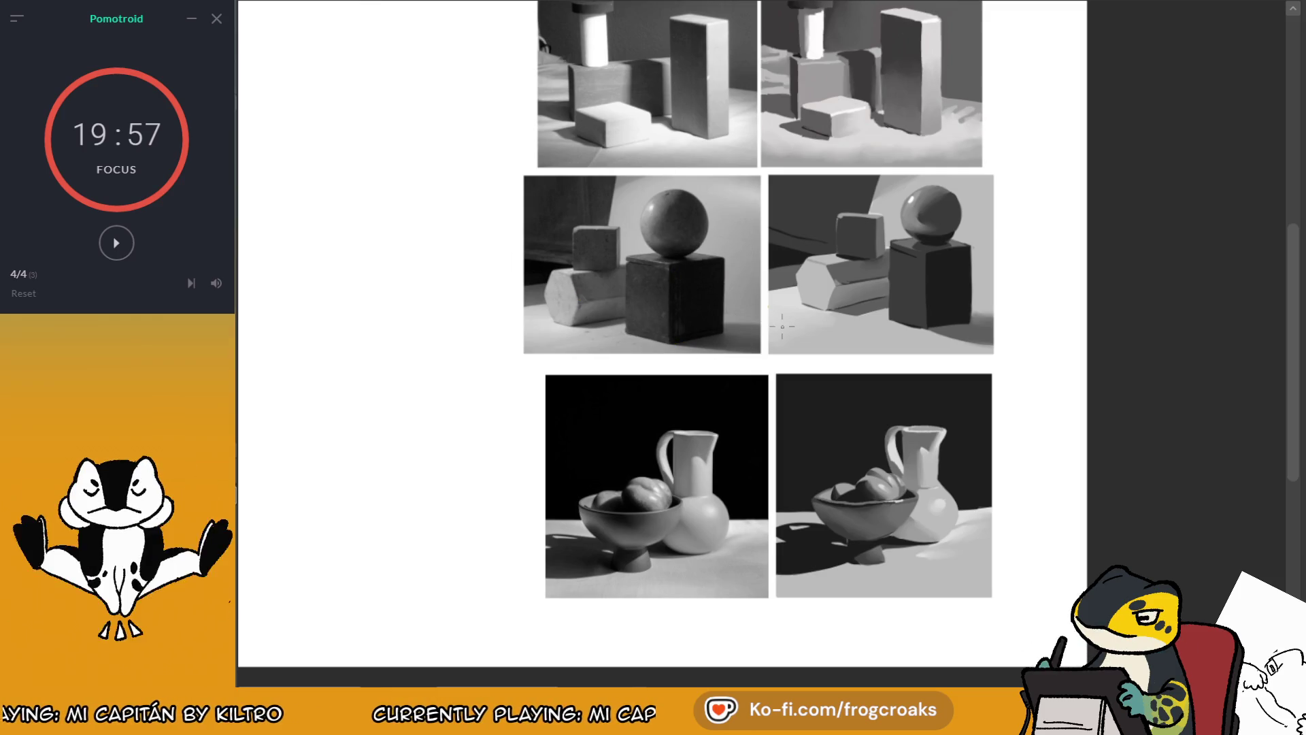
mouse_move(696, 558)
left_mouse_down()
mouse_move(554, 544)
mouse_move(726, 528)
mouse_move(599, 524)
left_mouse_up()
key("ctrl+z")
mouse_move(720, 440)
left_mouse_down()
mouse_move(691, 459)
mouse_move(692, 500)
left_mouse_up()
mouse_move(779, 484)
left_mouse_down()
mouse_move(776, 449)
mouse_move(793, 476)
mouse_move(811, 459)
left_mouse_up()
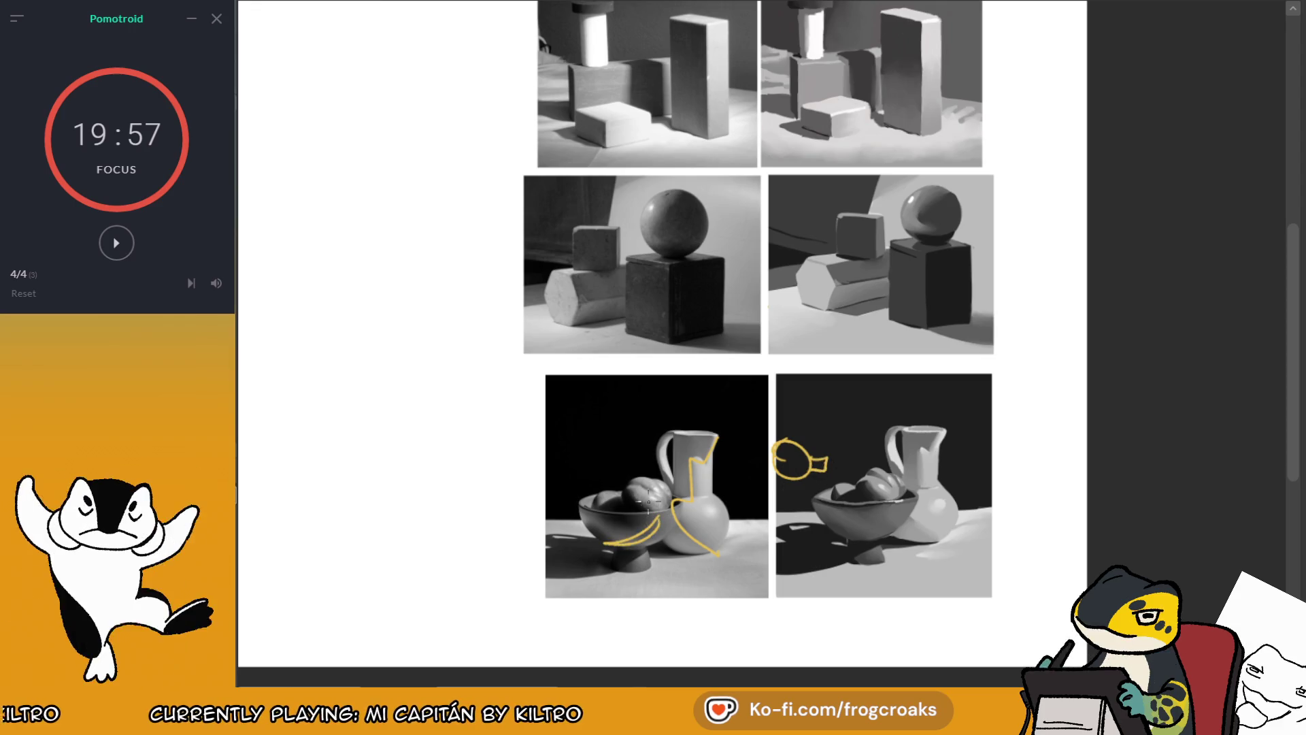
key("ctrl+z")
mouse_move(803, 471)
left_mouse_down()
mouse_move(805, 454)
mouse_move(821, 459)
left_mouse_up()
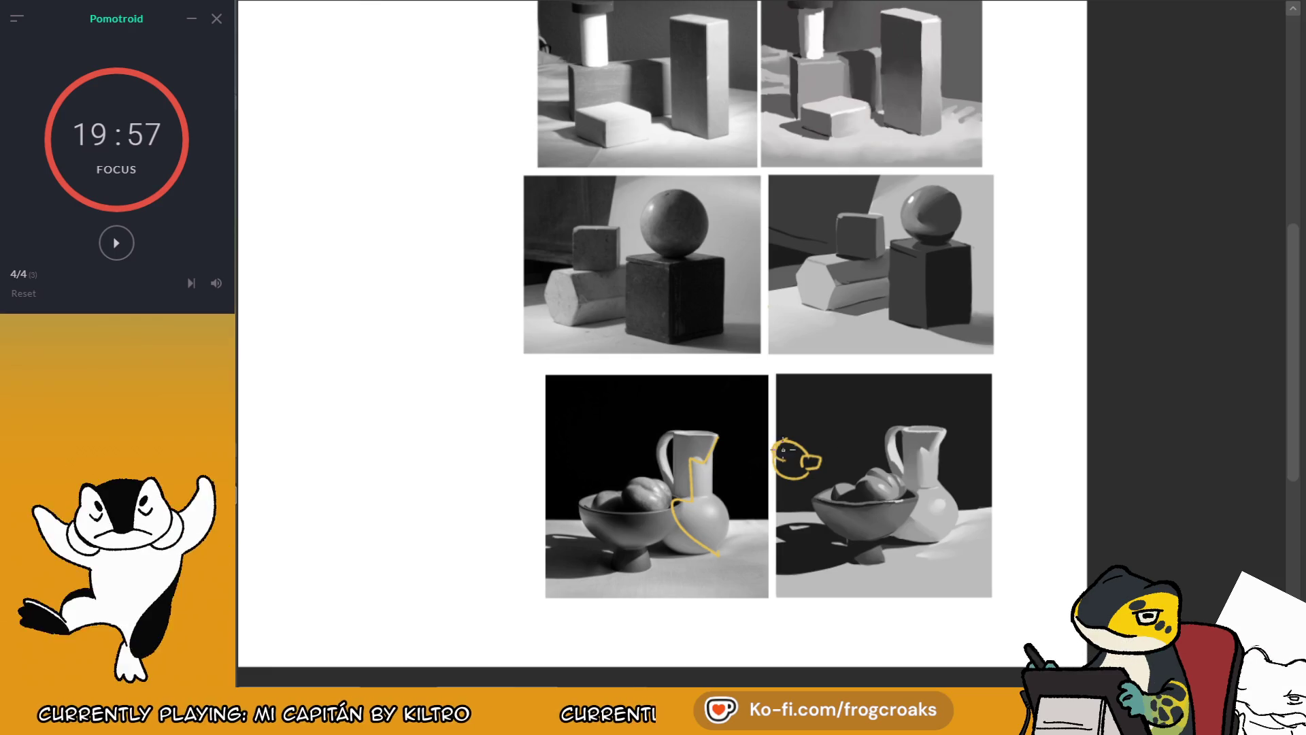
key("ctrl+z")
key("ctrl+z")
mouse_move(792, 439)
left_mouse_down()
mouse_move(707, 463)
mouse_move(707, 449)
mouse_move(687, 515)
left_mouse_up()
key("ctrl+z")
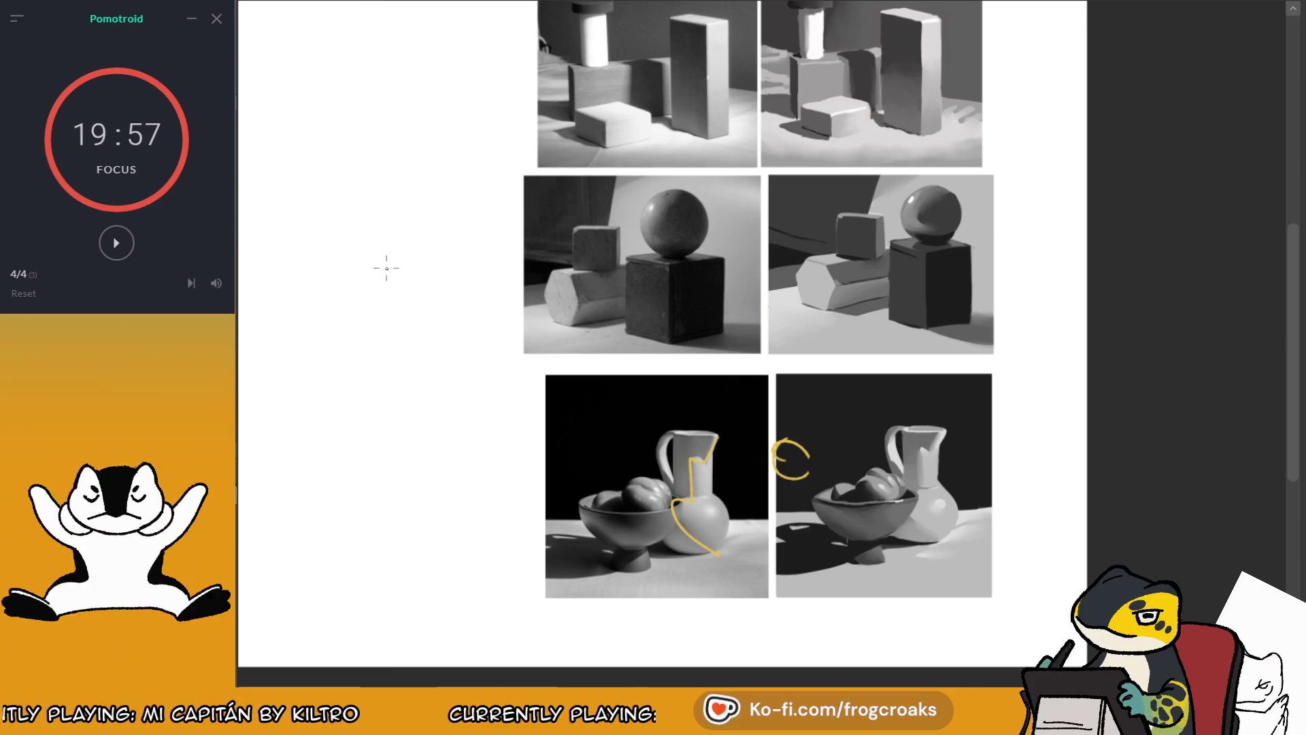
left_click_drag(386, 268, 406, 267)
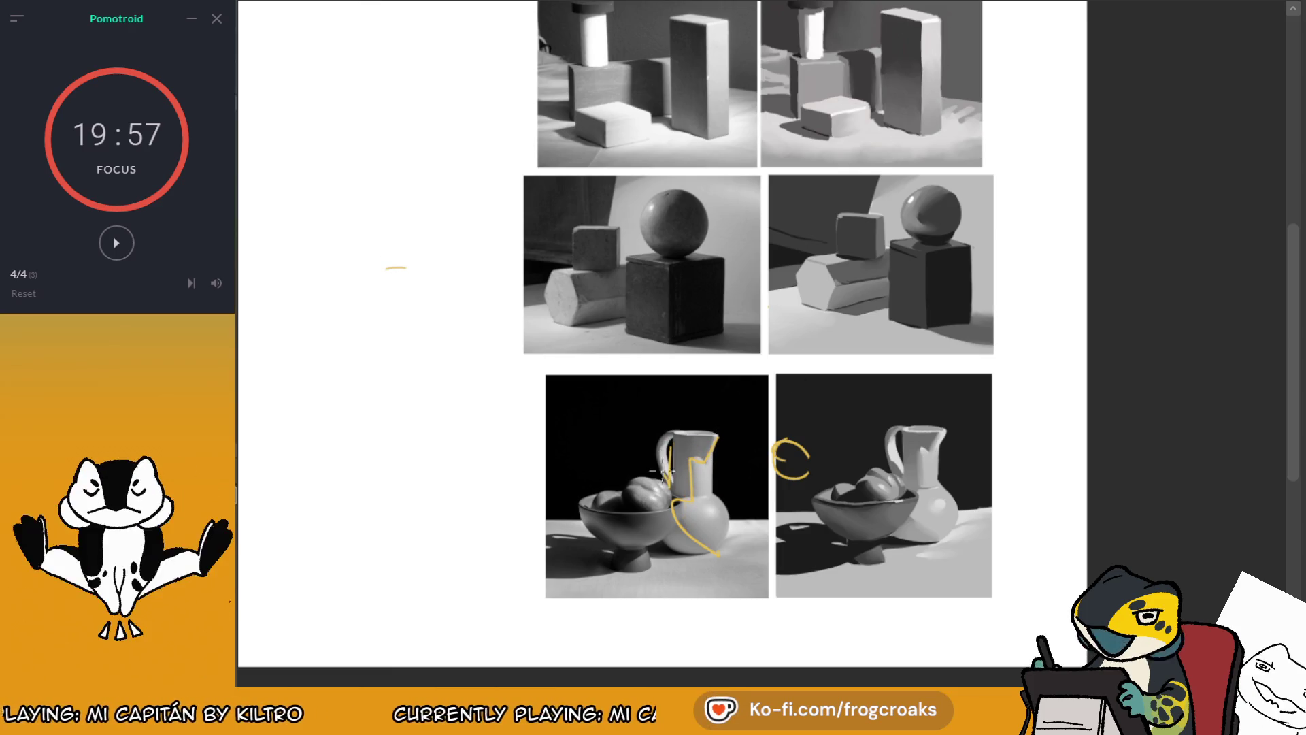
left_click_drag(657, 509, 599, 541)
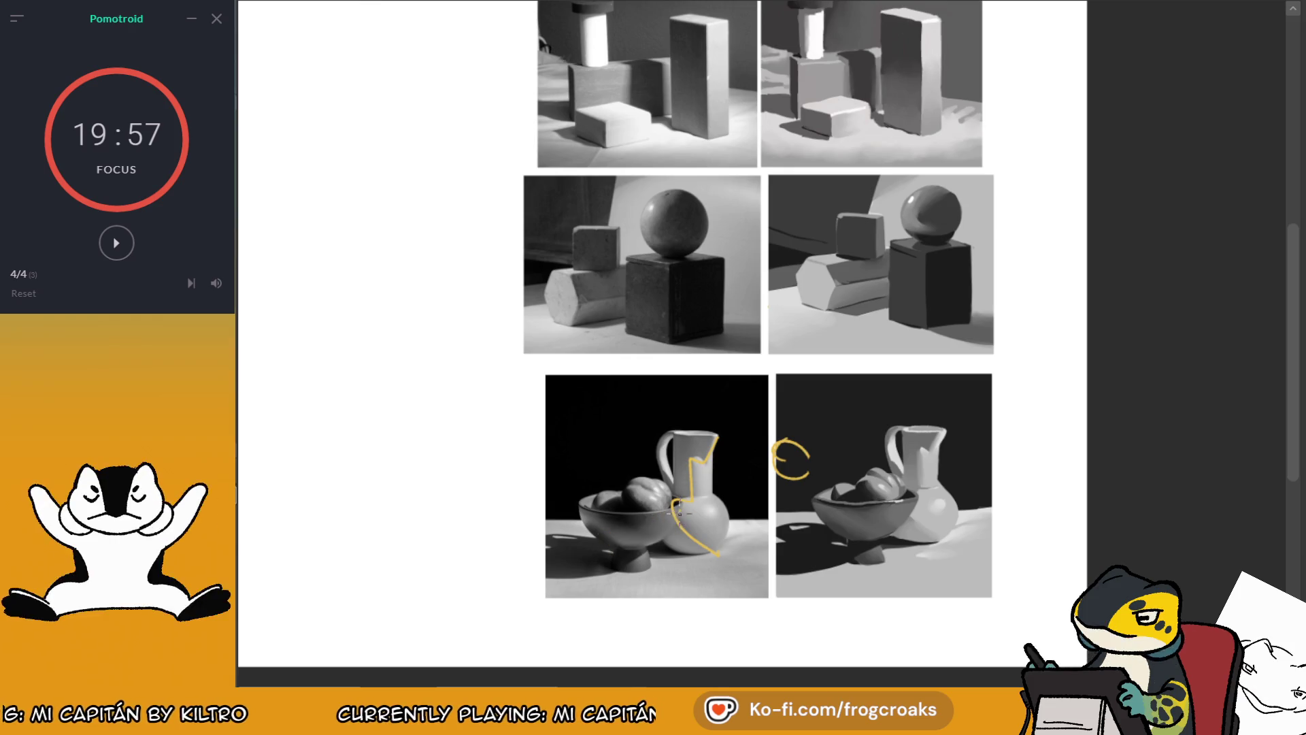
mouse_move(719, 400)
left_mouse_down()
mouse_move(745, 412)
mouse_move(773, 394)
mouse_move(700, 422)
left_mouse_up()
key("ctrl+z")
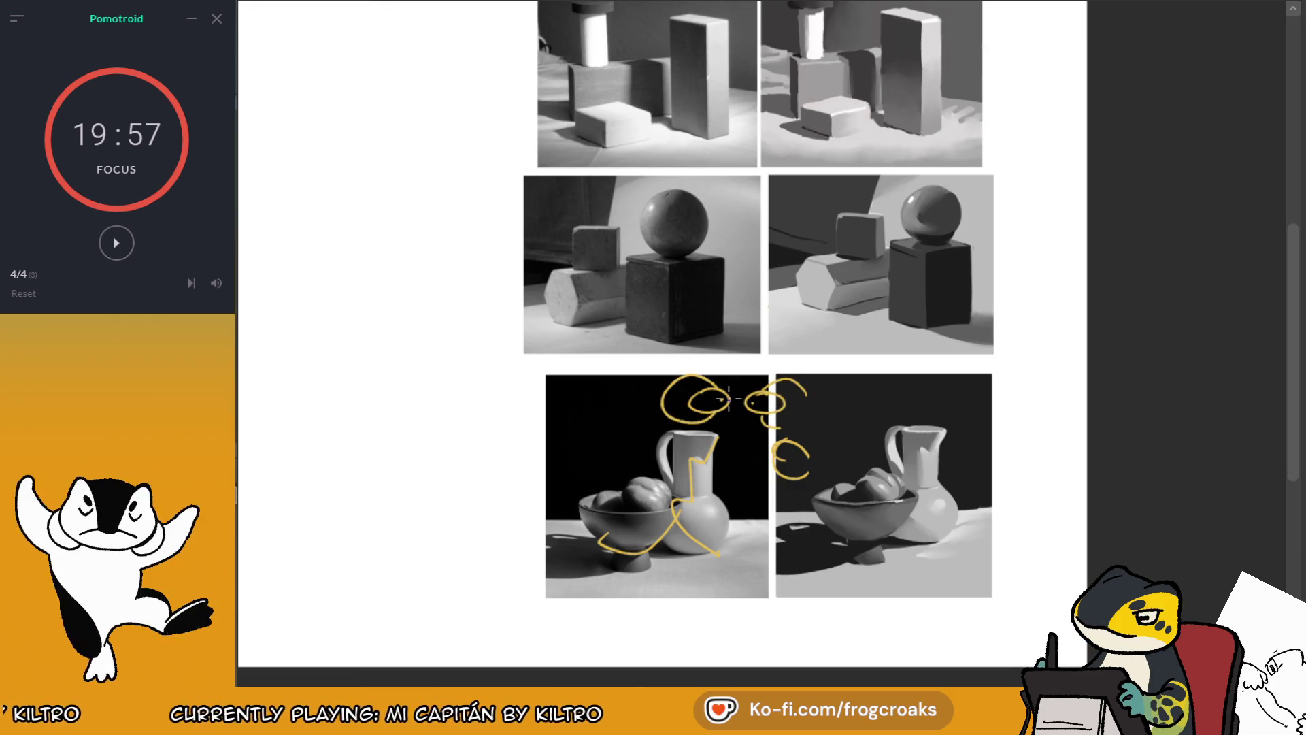
mouse_move(728, 399)
left_mouse_down()
mouse_move(766, 412)
mouse_move(782, 463)
mouse_move(687, 401)
mouse_move(599, 568)
mouse_move(694, 588)
mouse_move(721, 477)
mouse_move(582, 507)
left_mouse_up()
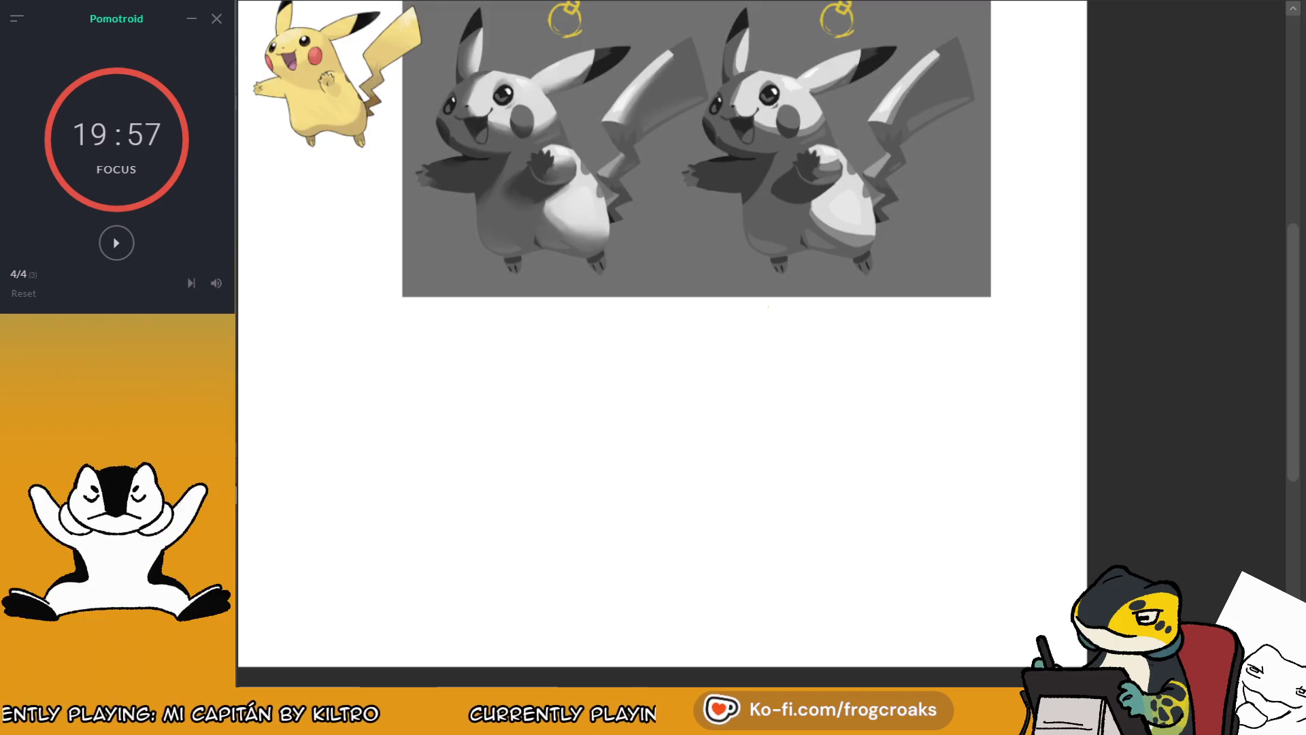
scroll(852, 359, "down", 3)
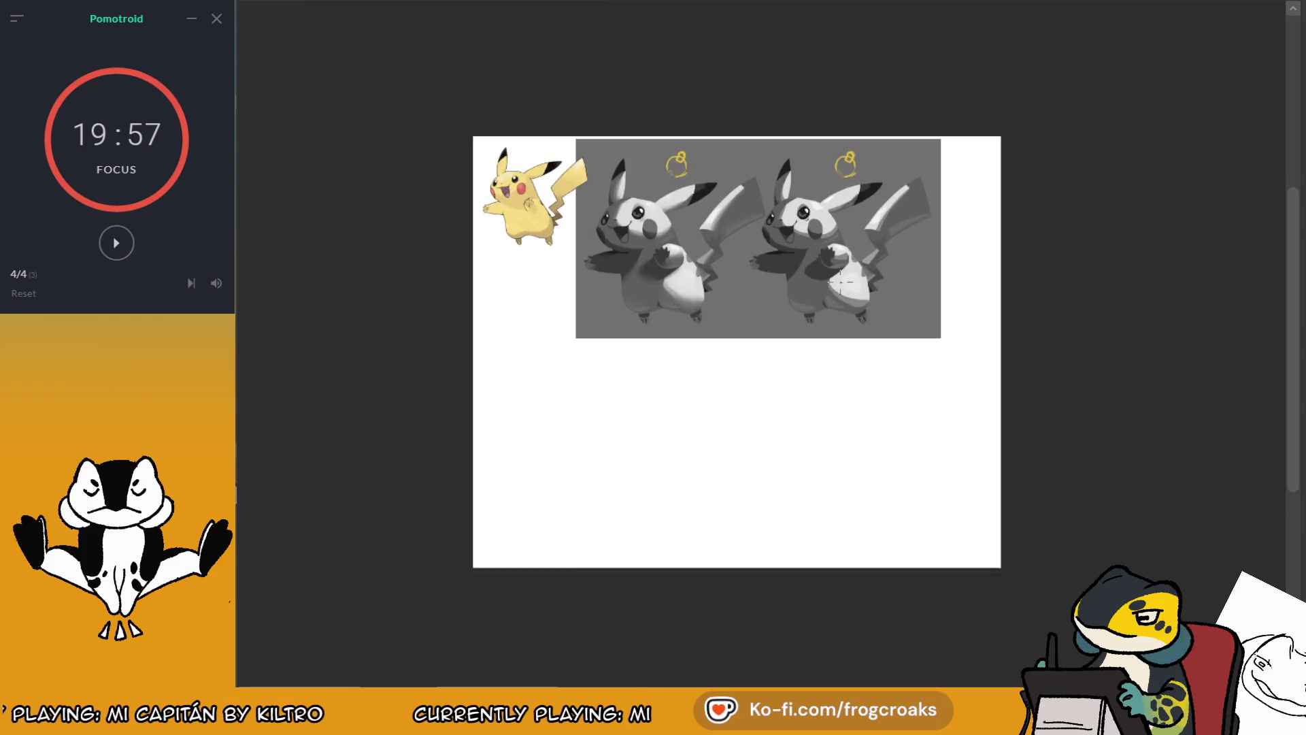
scroll(653, 209, "up", 3)
scroll(597, 155, "up", 2)
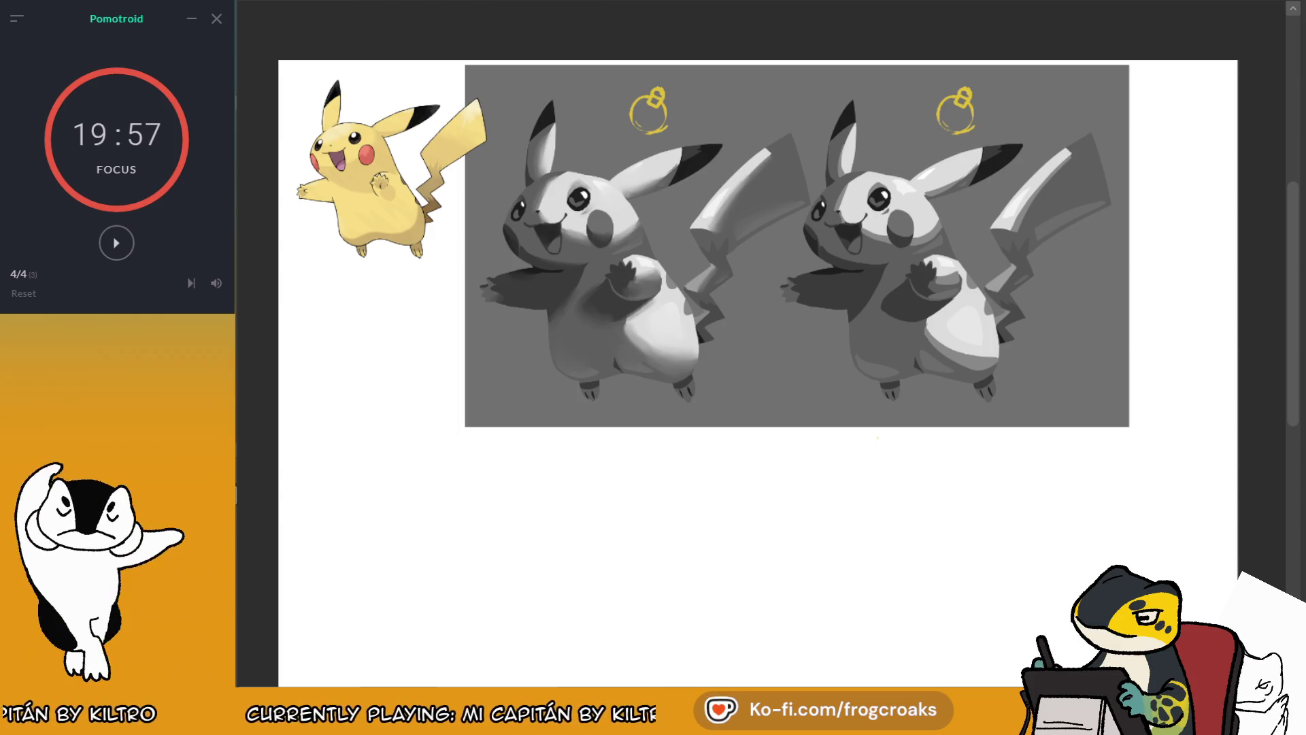
scroll(849, 399, "down", 1)
scroll(837, 269, "up", 1)
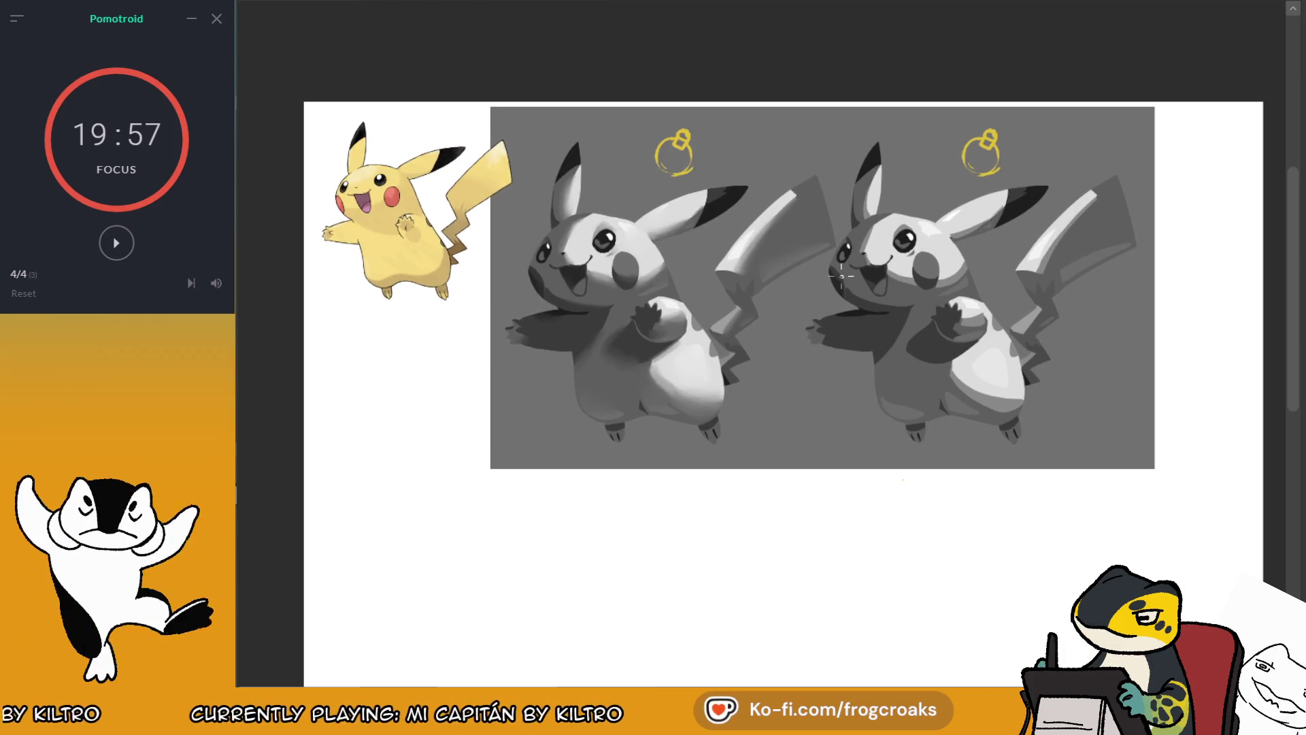
mouse_move(306, 79)
left_mouse_down()
mouse_move(342, 133)
mouse_move(1160, 459)
mouse_move(1165, 483)
left_mouse_up()
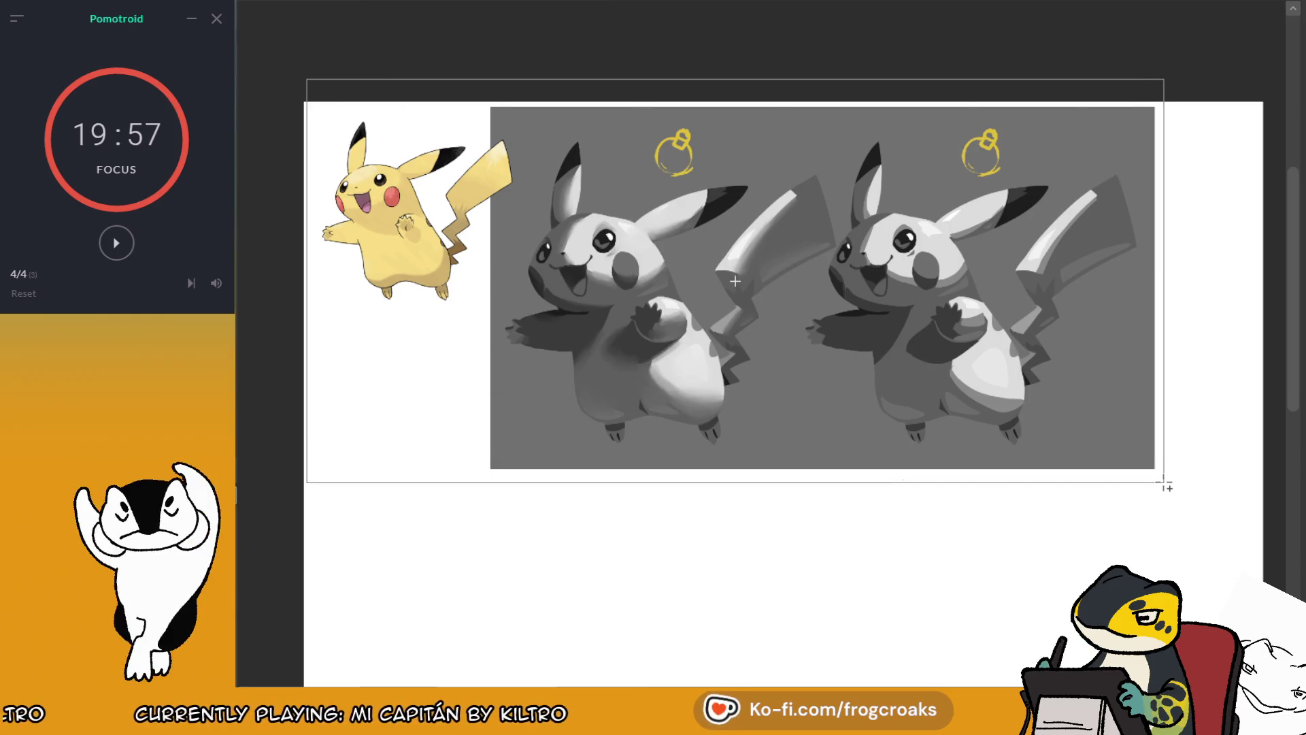
left_click(1165, 293)
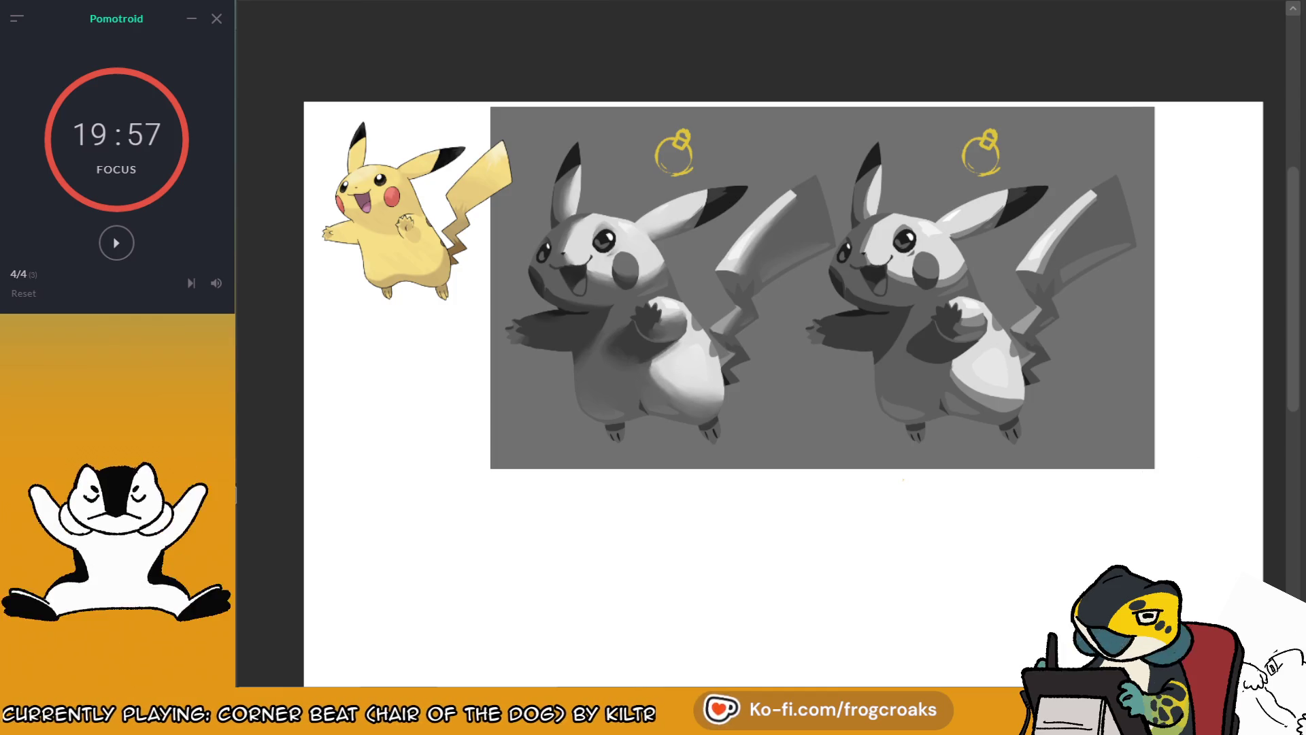
scroll(903, 479, "down", 5)
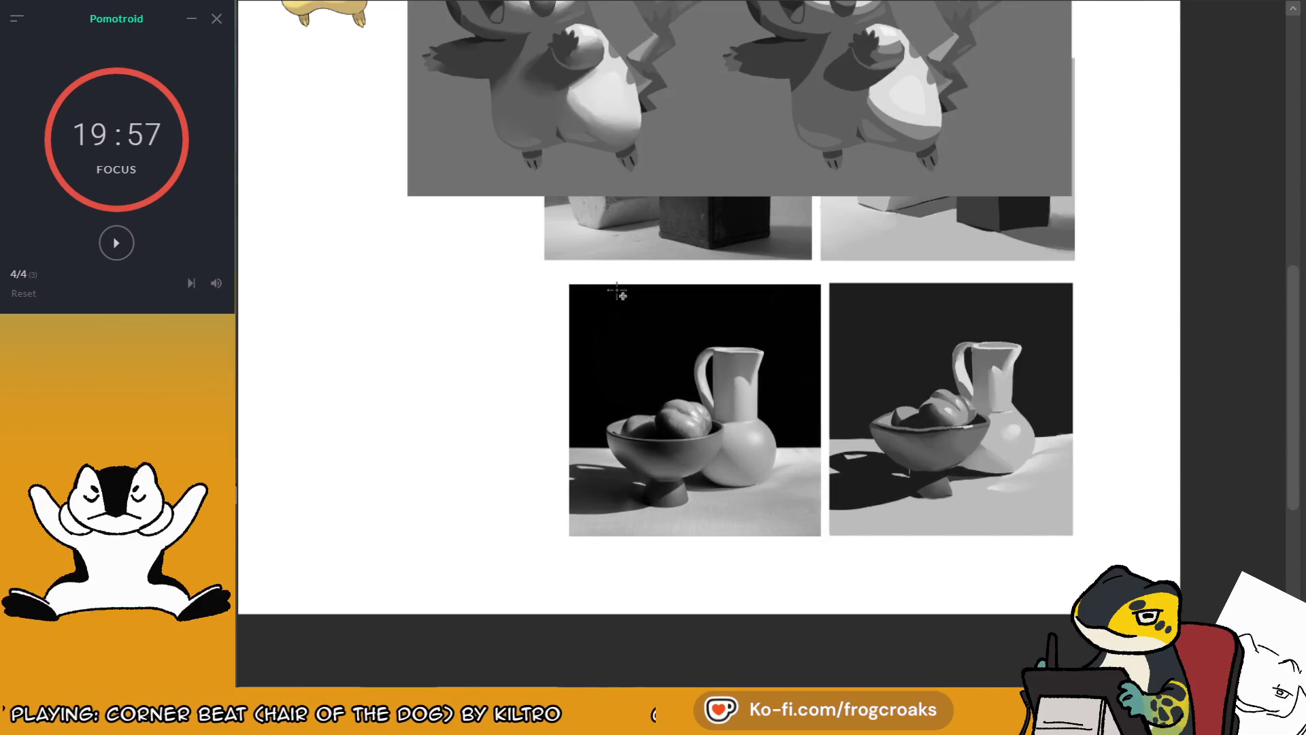
scroll(884, 495, "up", 2)
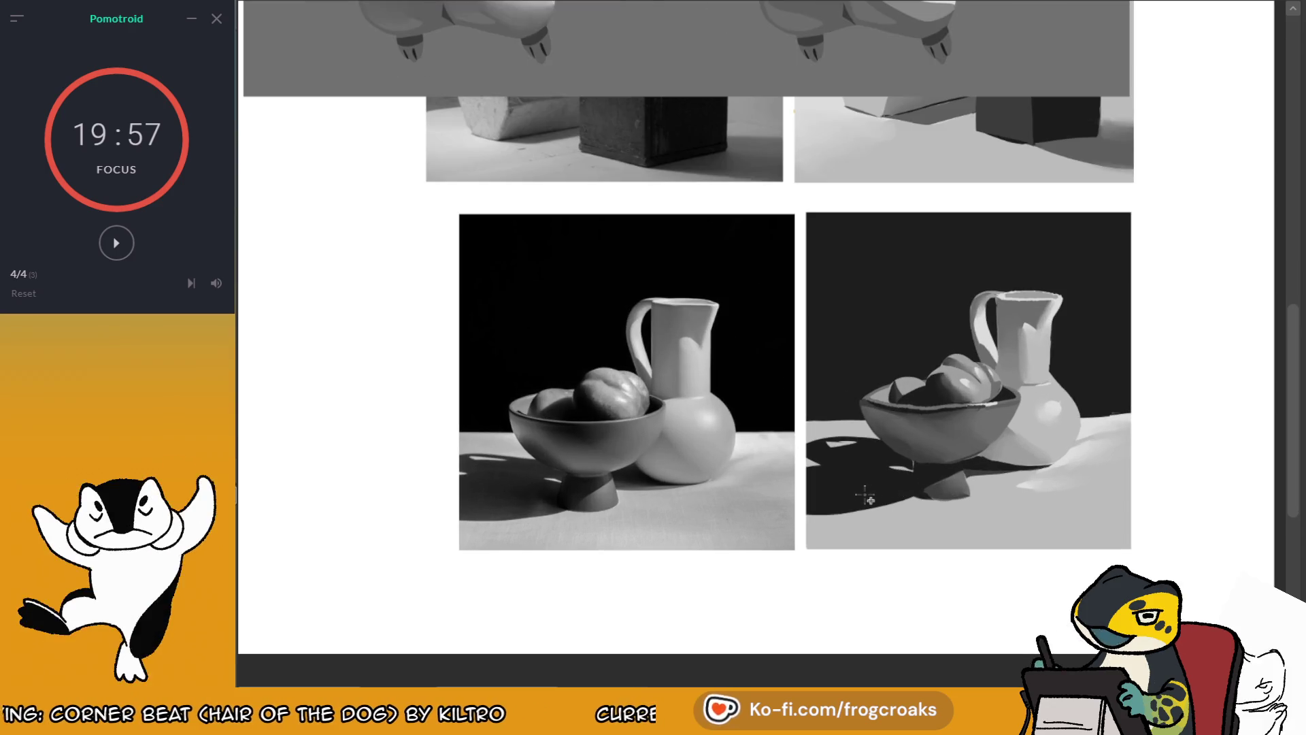
left_click(862, 491, "ctrl")
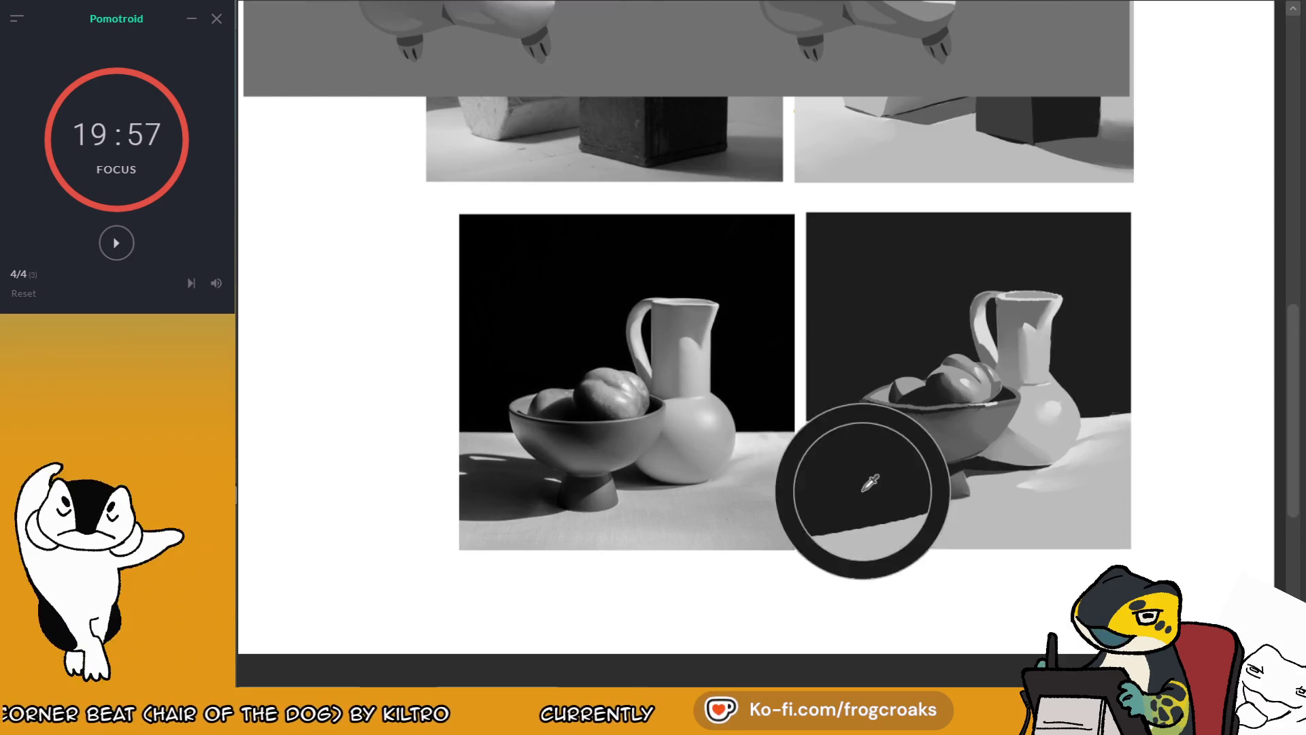
left_click(863, 489, "ctrl")
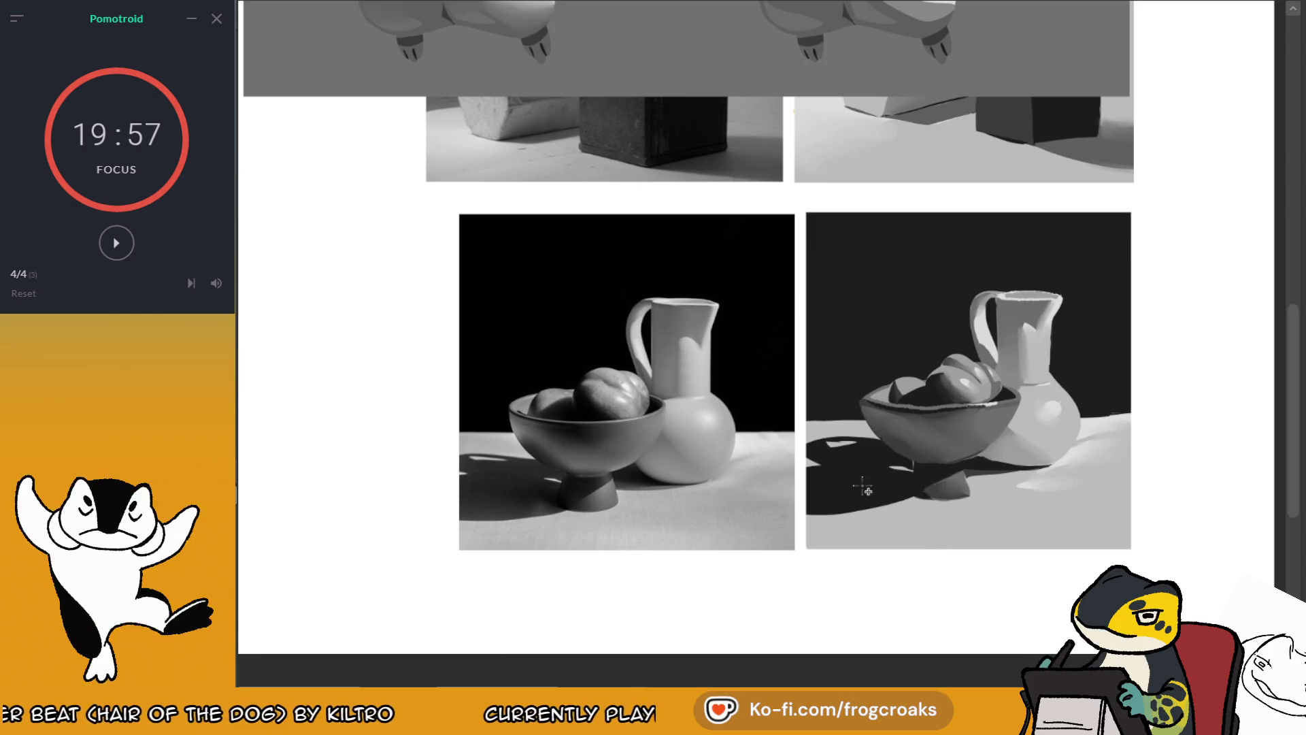
scroll(863, 487, "down", 4)
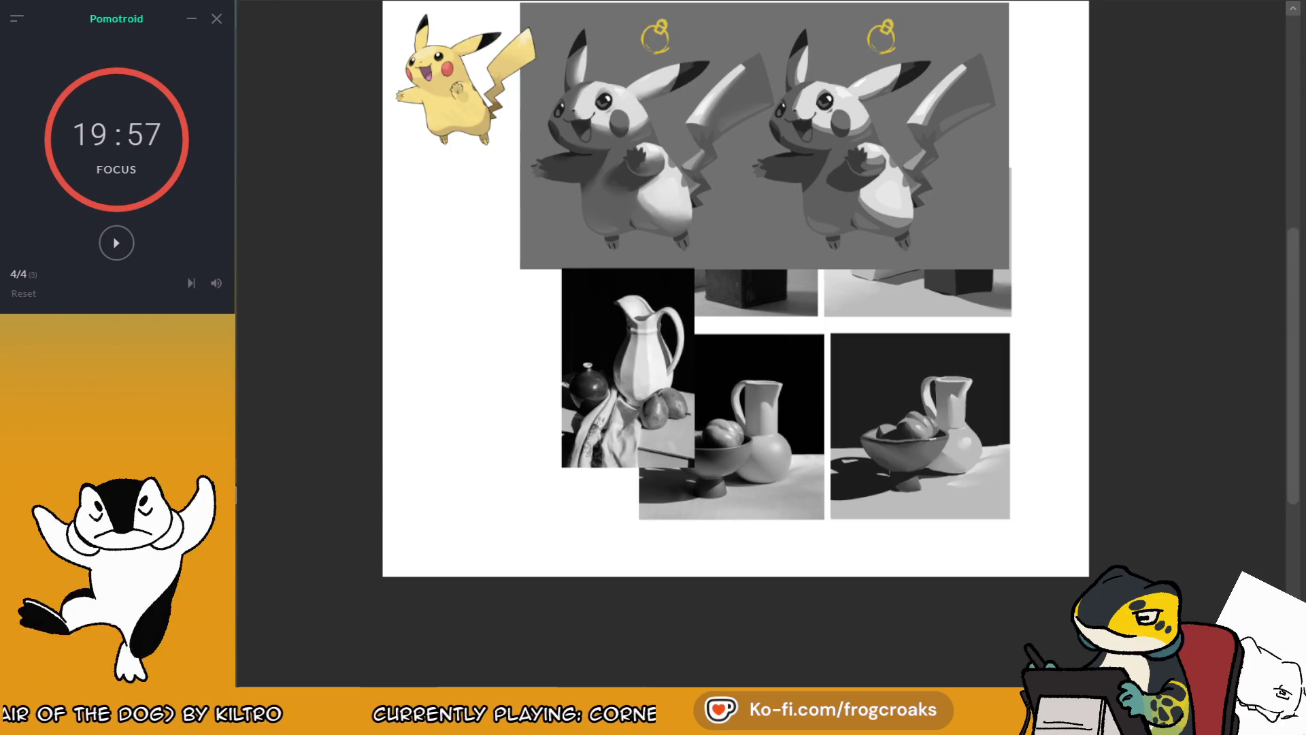
scroll(536, 446, "down", 3)
scroll(537, 446, "up", 2)
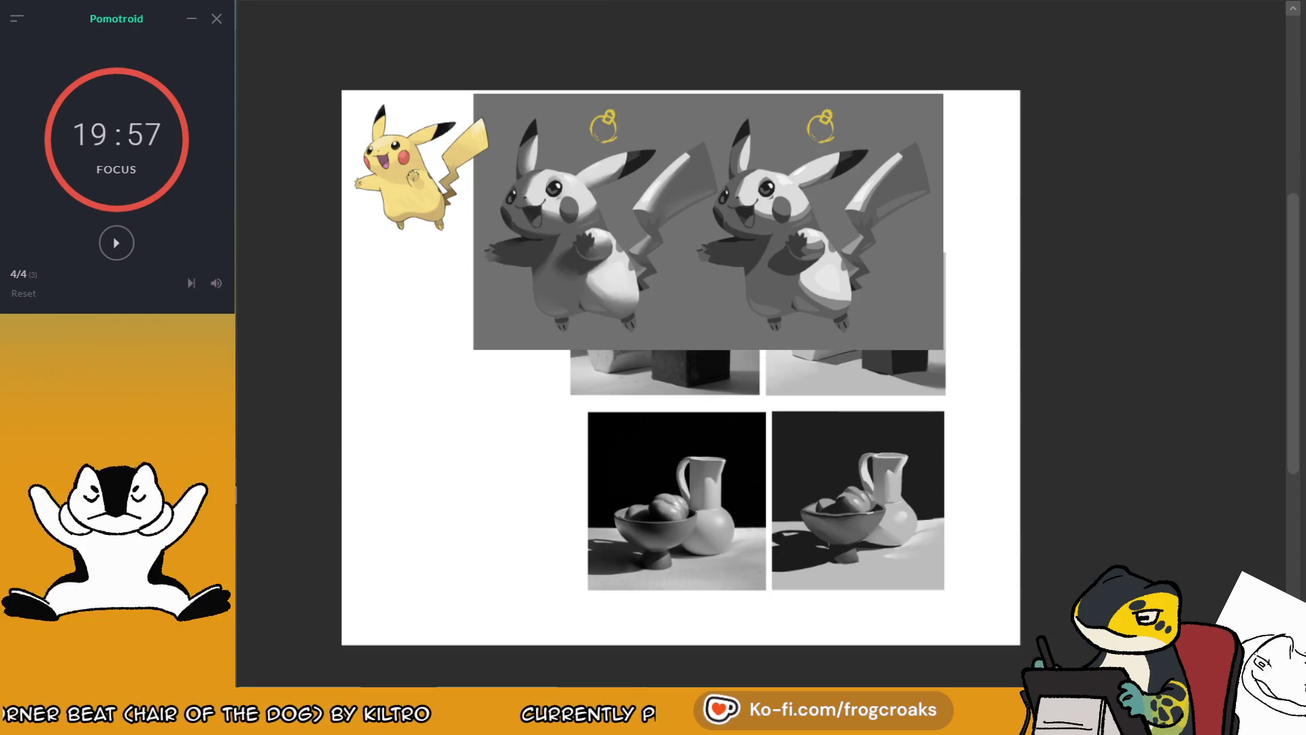
Step: Hide the still-life studies and crop the page to the Pikachu reference and its two value studies
key("Delete")
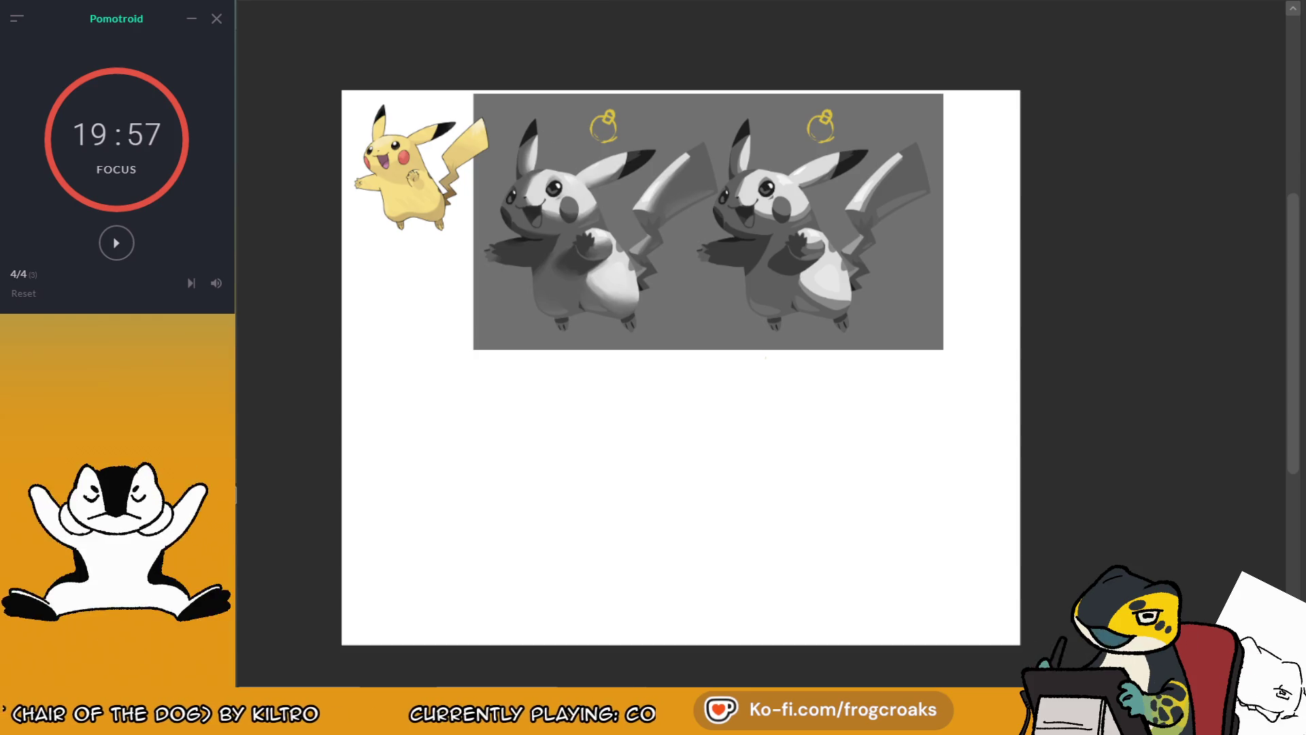
mouse_move(216, 283)
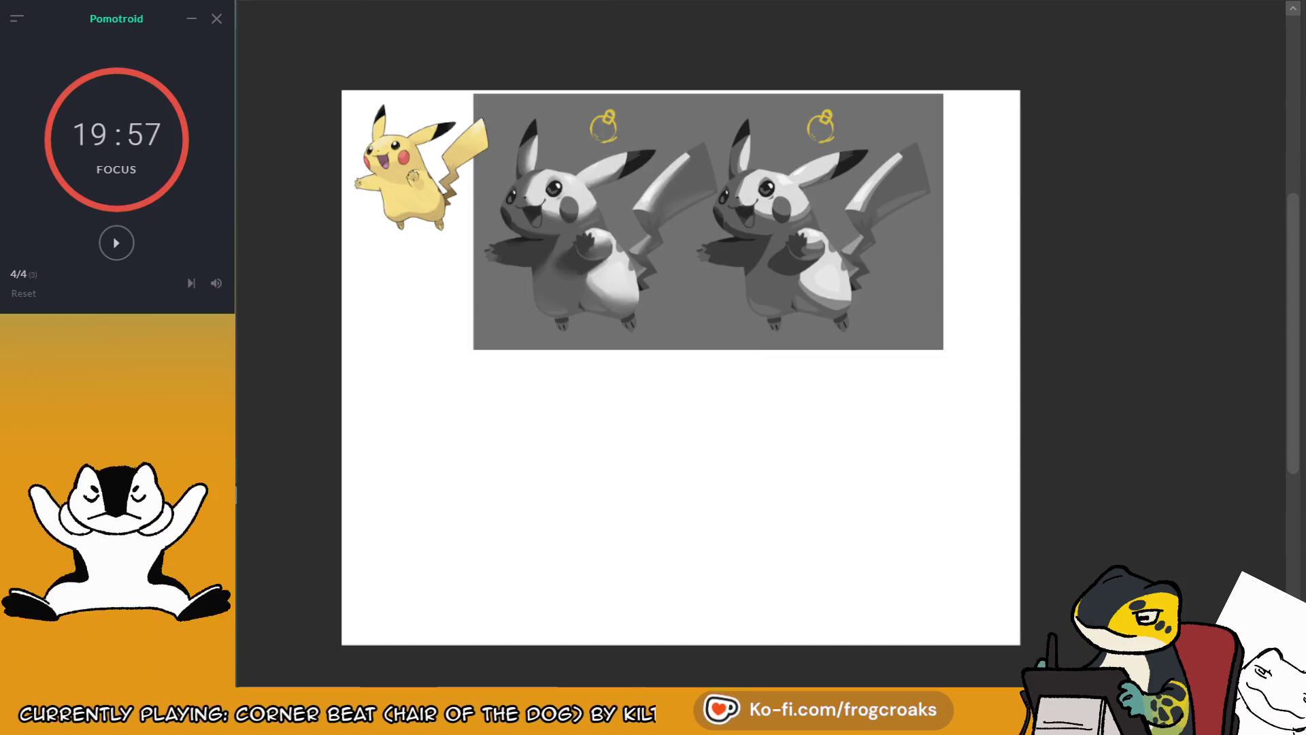
mouse_move(945, 94)
left_mouse_down()
mouse_move(817, 123)
mouse_move(376, 350)
mouse_move(349, 351)
left_mouse_up()
left_click(463, 394)
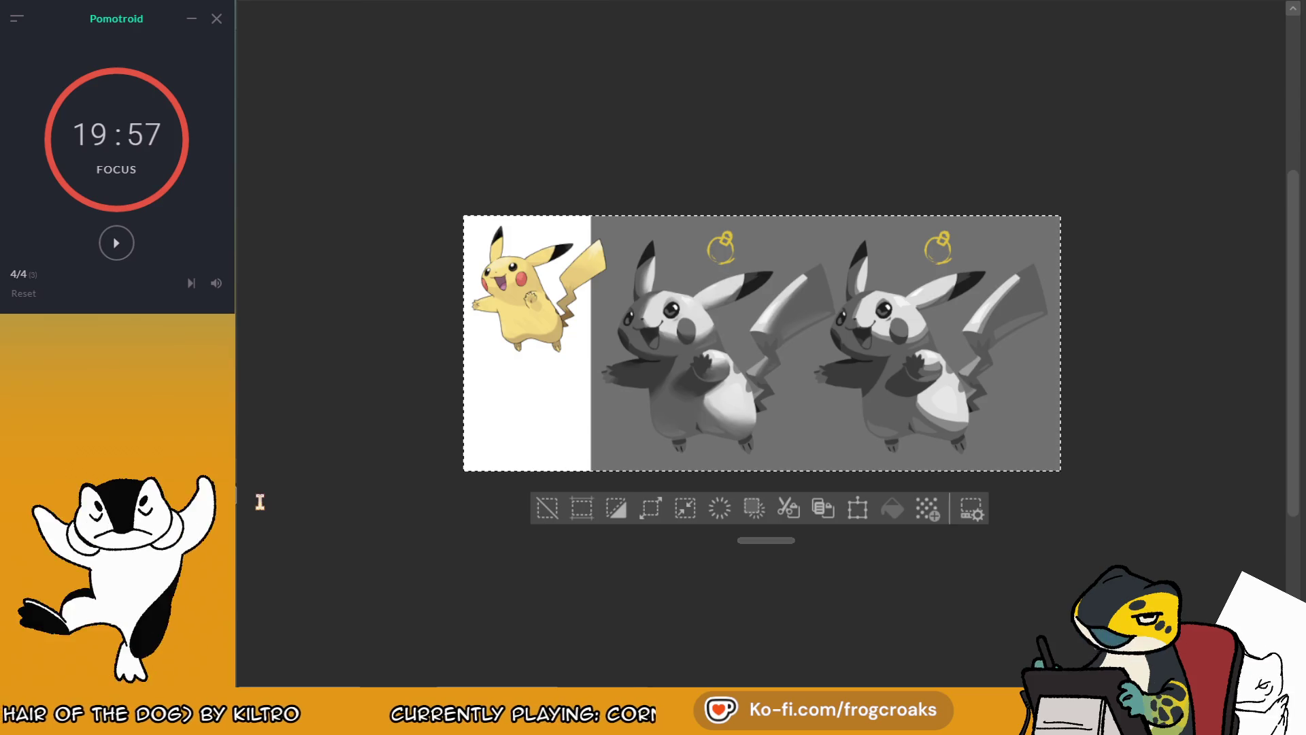
Step: Return to the uncropped full page and bring the still-life studies back
left_click(569, 506)
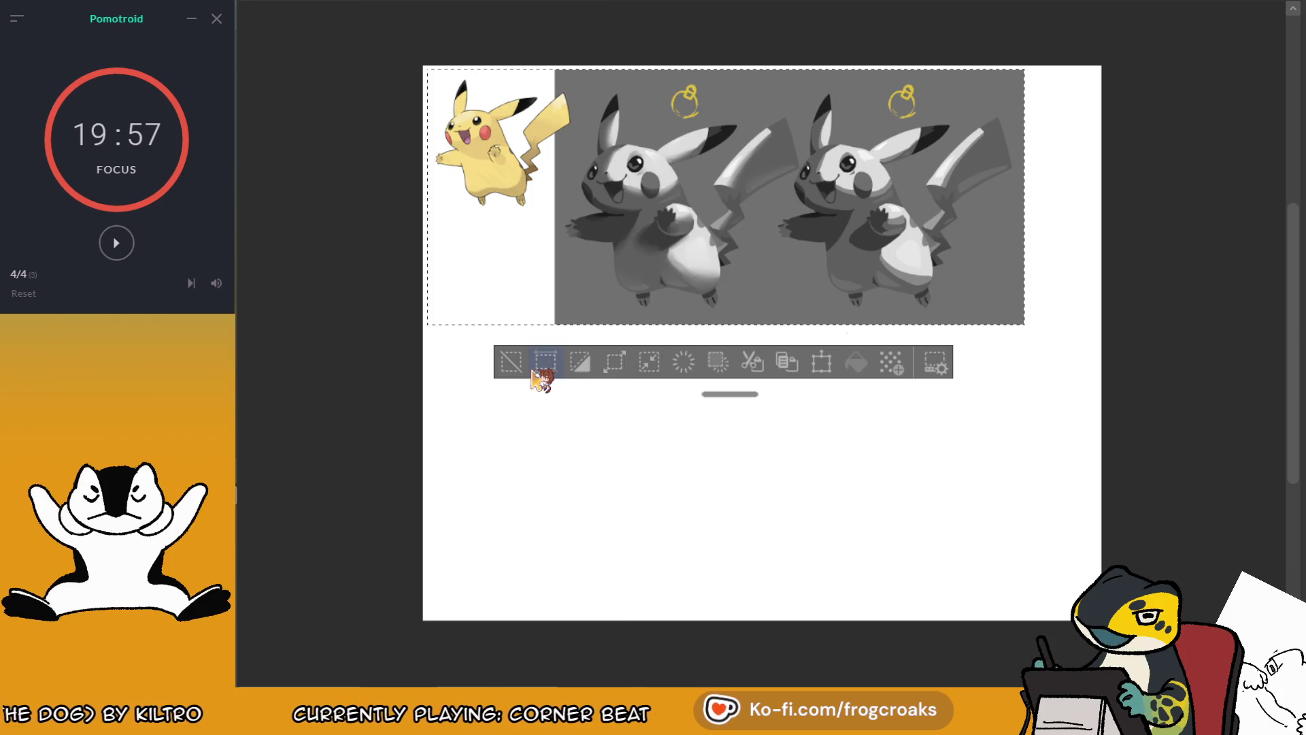
left_click(544, 364)
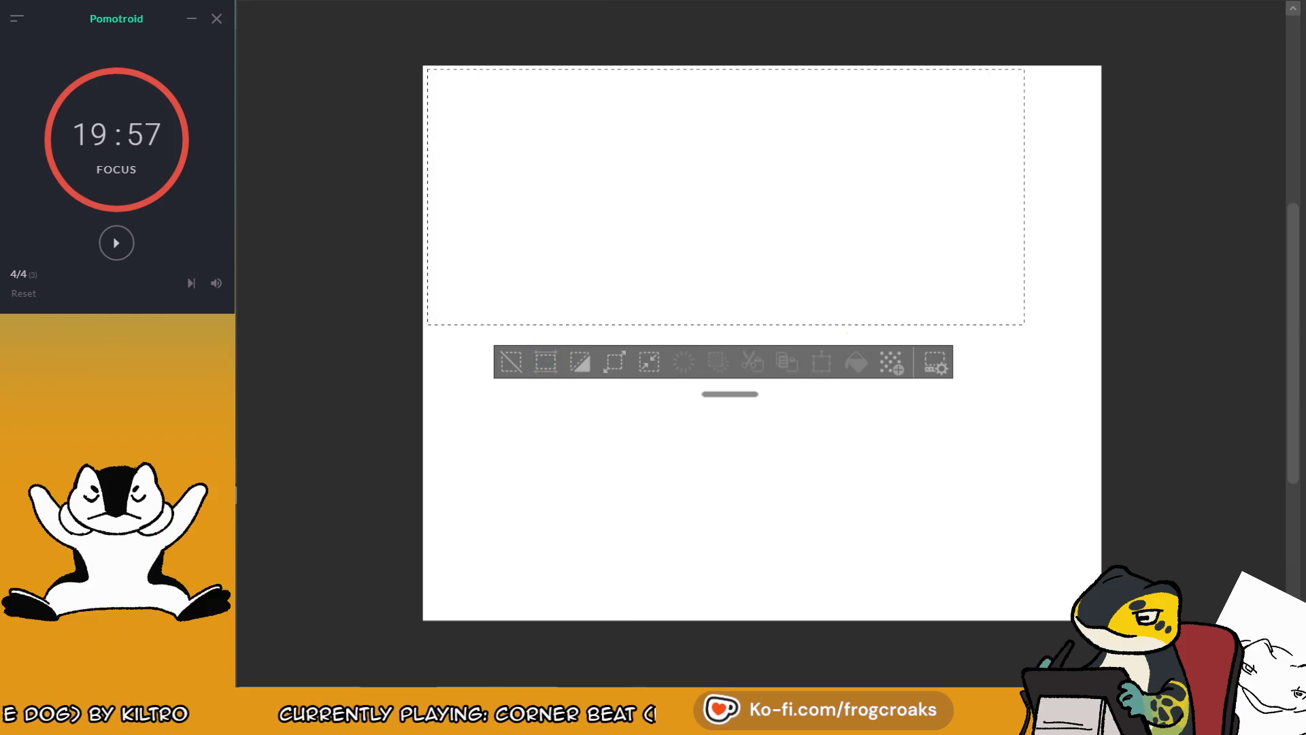
left_click(511, 361)
key("ctrl+v")
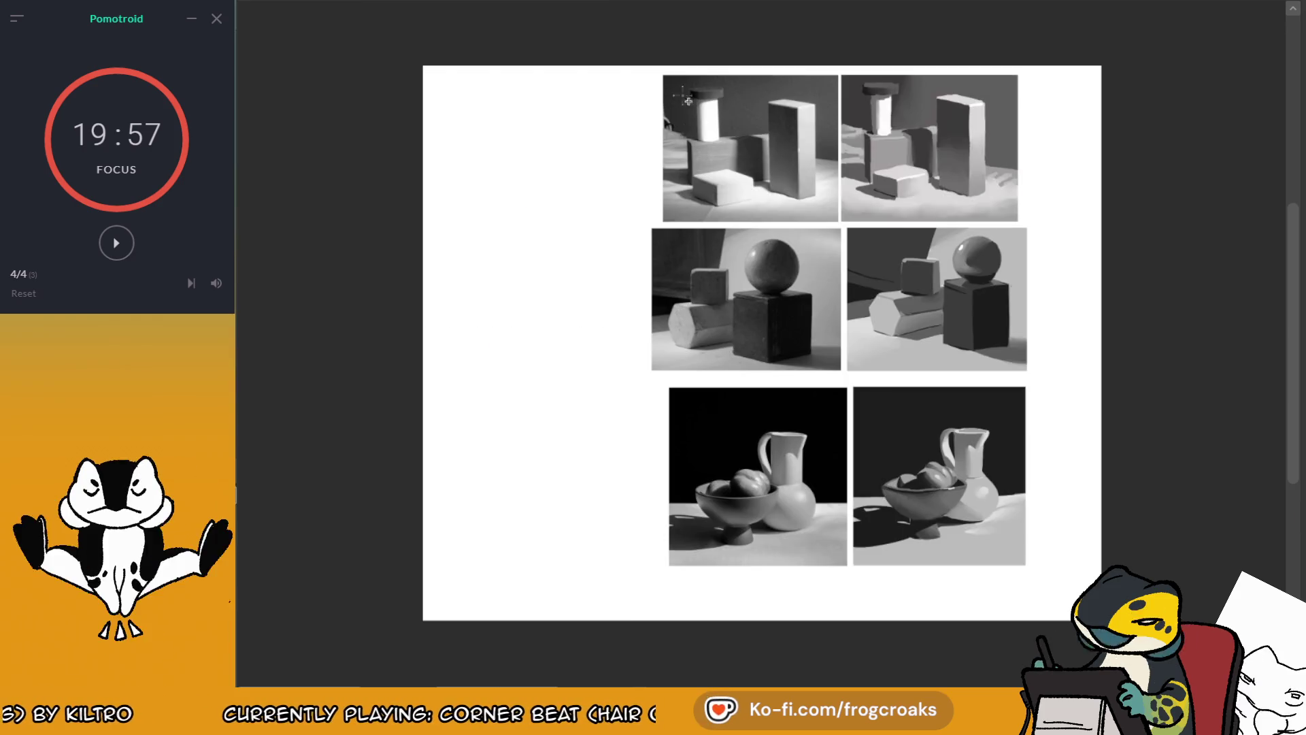
Step: Crop around the three still-life pairs, then revert the crop and clear the selection
mouse_move(641, 66)
left_mouse_down()
mouse_move(679, 129)
mouse_move(1092, 584)
mouse_move(1033, 573)
left_mouse_up()
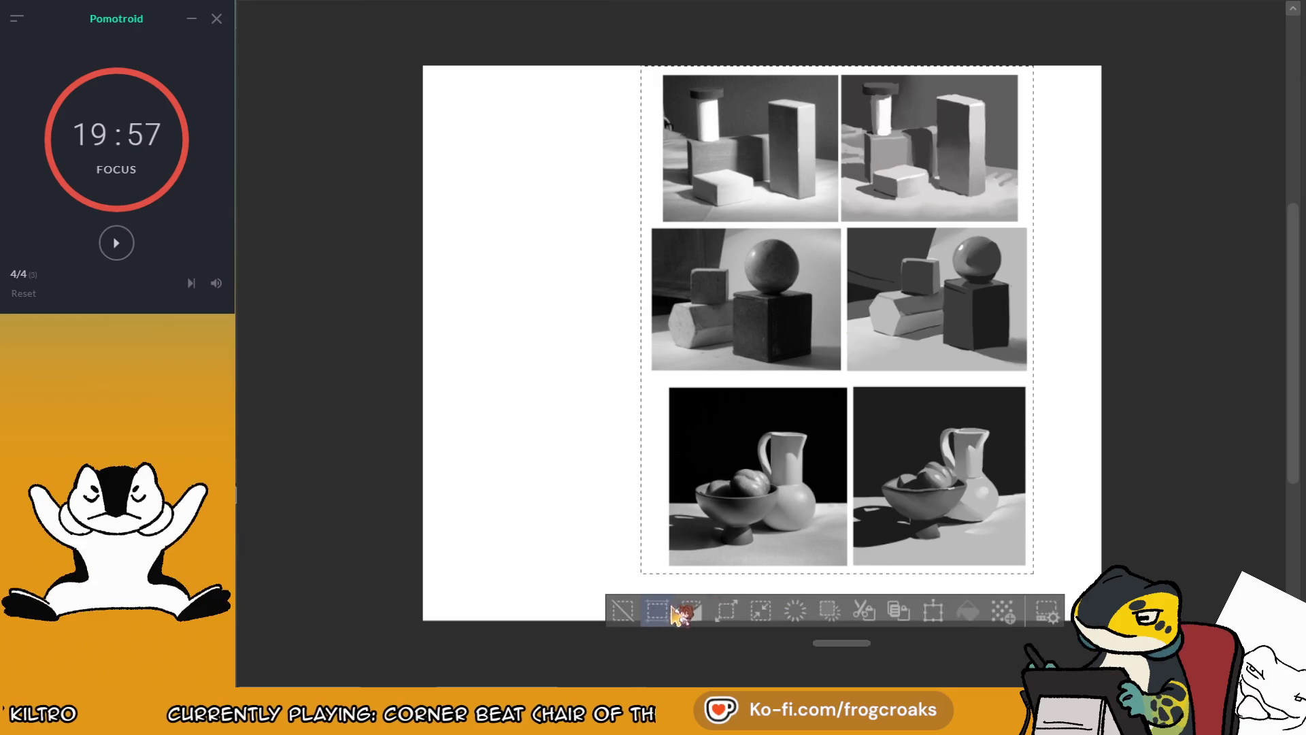
left_click(690, 610)
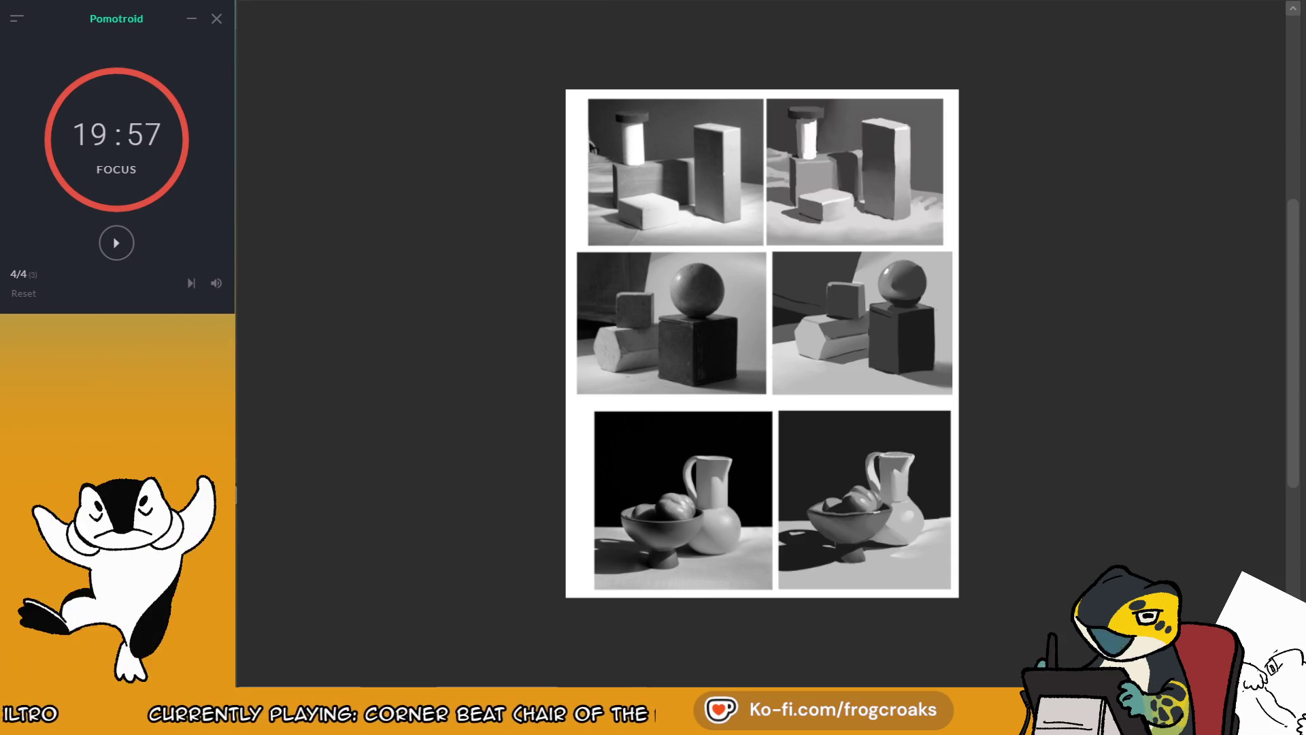
key("ctrl+a")
key("ctrl+v")
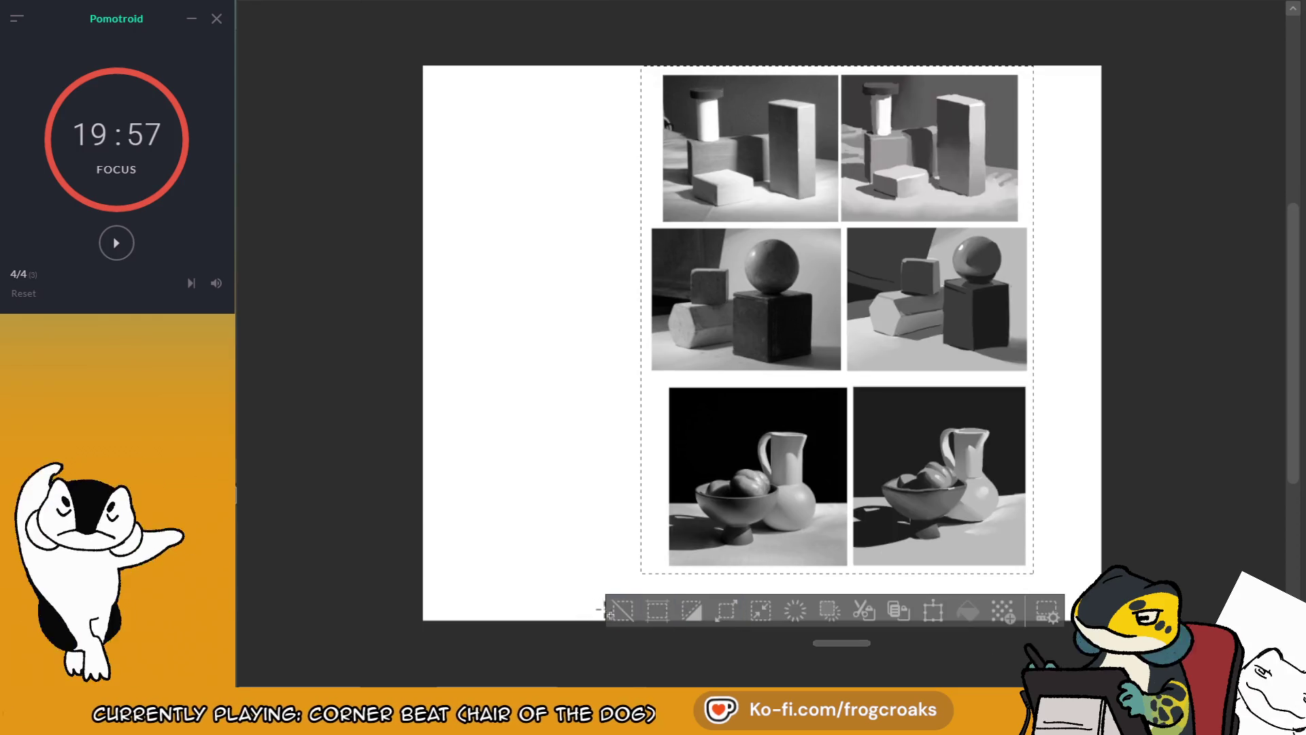
left_click(623, 610)
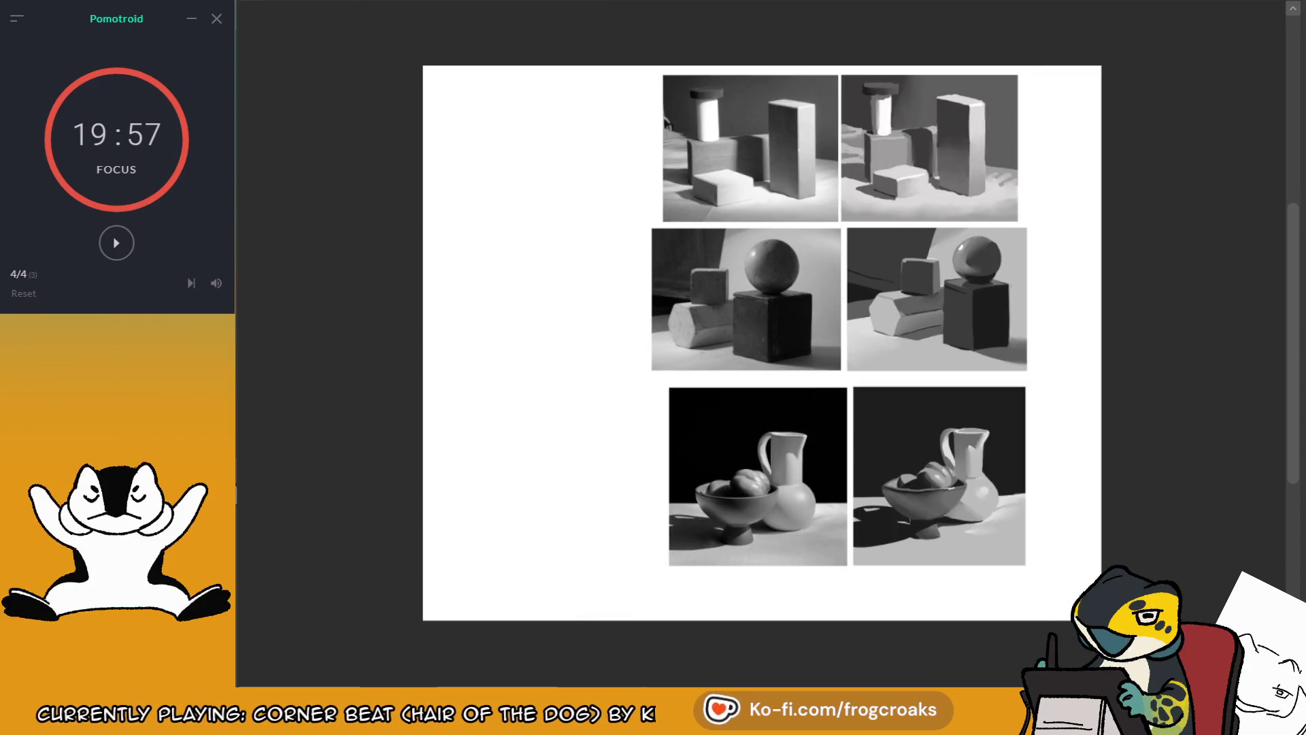